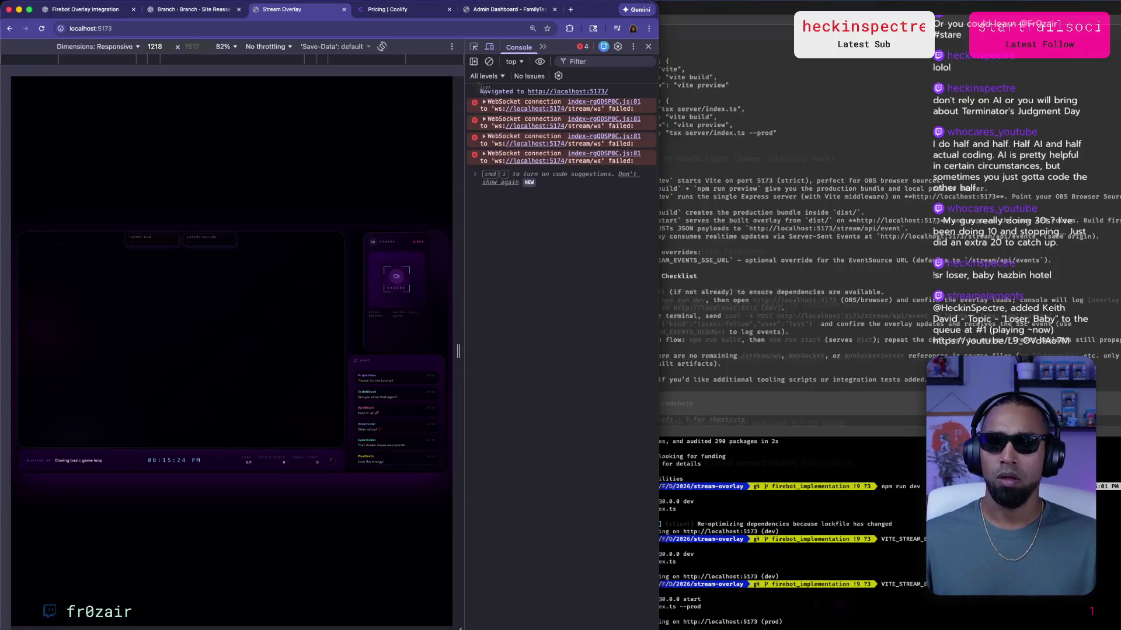
Screenshot the console's WebSocket connection errors and paste it into the Firebot Overlay Integration chat.
drag(464, 46, 656, 203)
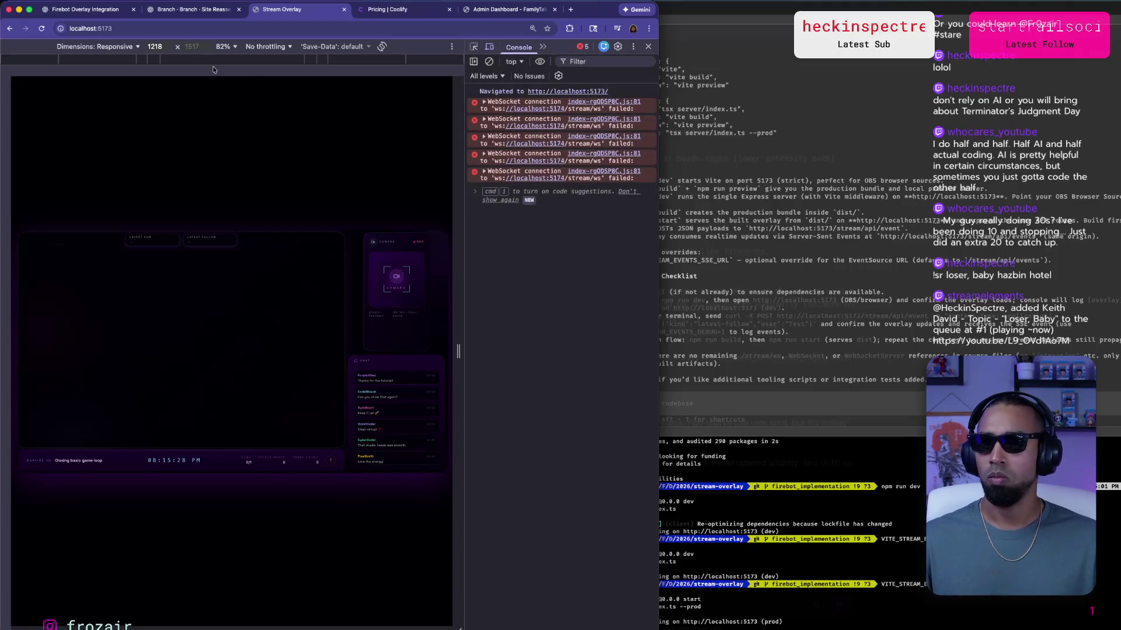
click(59, 6)
click(320, 136)
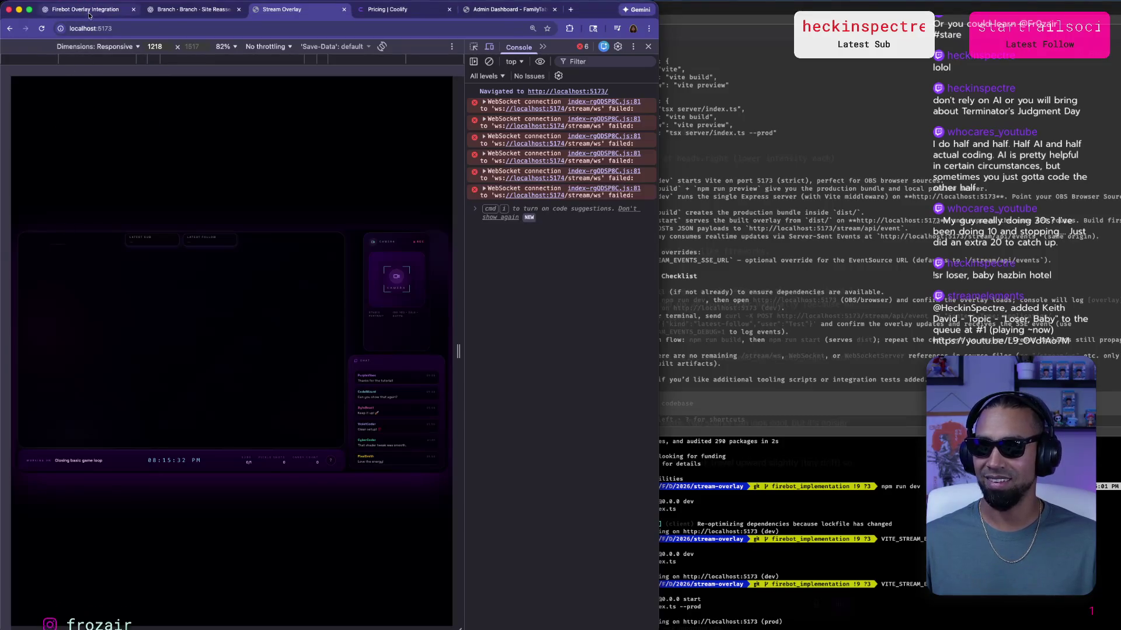
click(82, 9)
key(super+v)
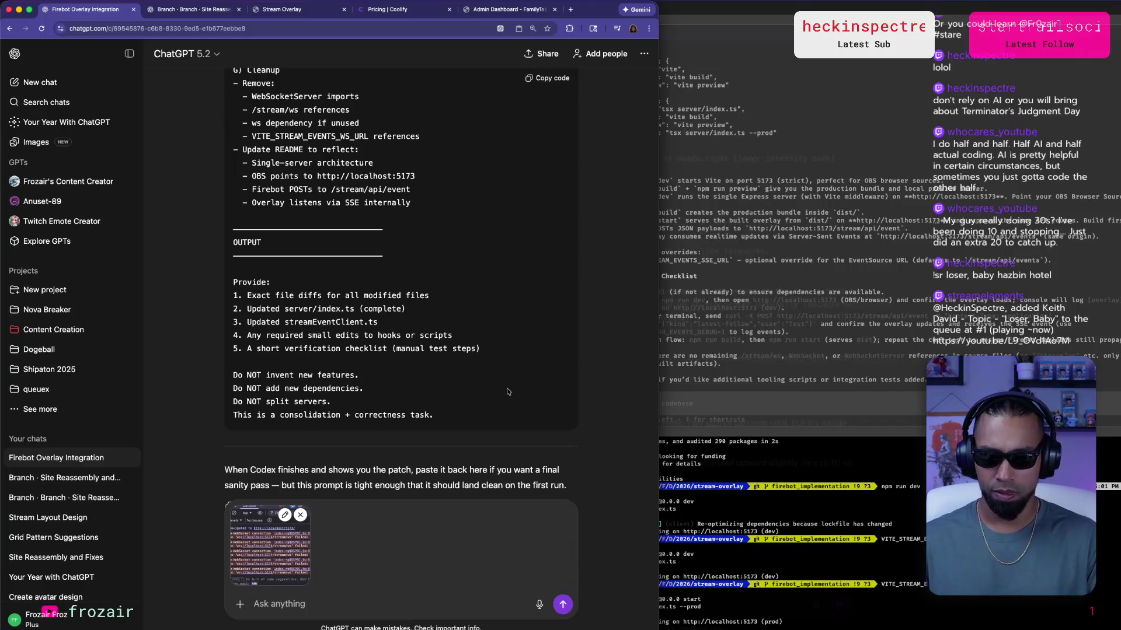
Add a 'Codex response:' heading and paste Codex's verification checklist below it.
text(response:)
key(shift+Return)
key(shift+Return)
click(931, 309)
mouse_move(926, 381)
mouse_down()
mouse_move(606, 209)
mouse_move(601, 279)
mouse_up()
key(super+c)
click(234, 583)
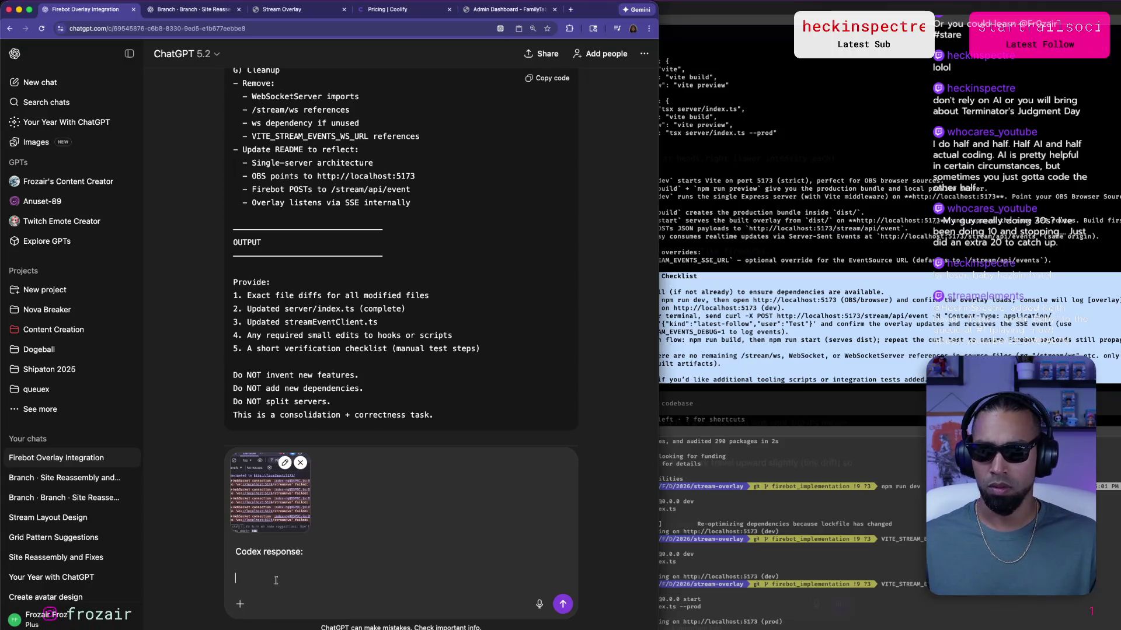
key(super+v)
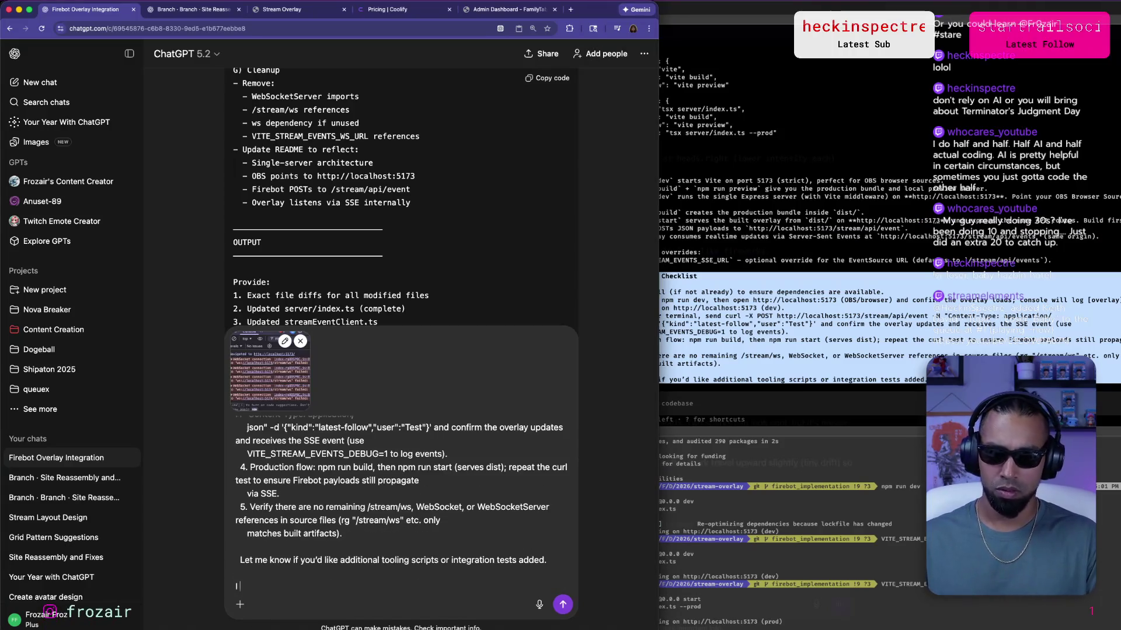
Add 'ran it like this' followed by the debug-mode npm run start command.
text(ran)
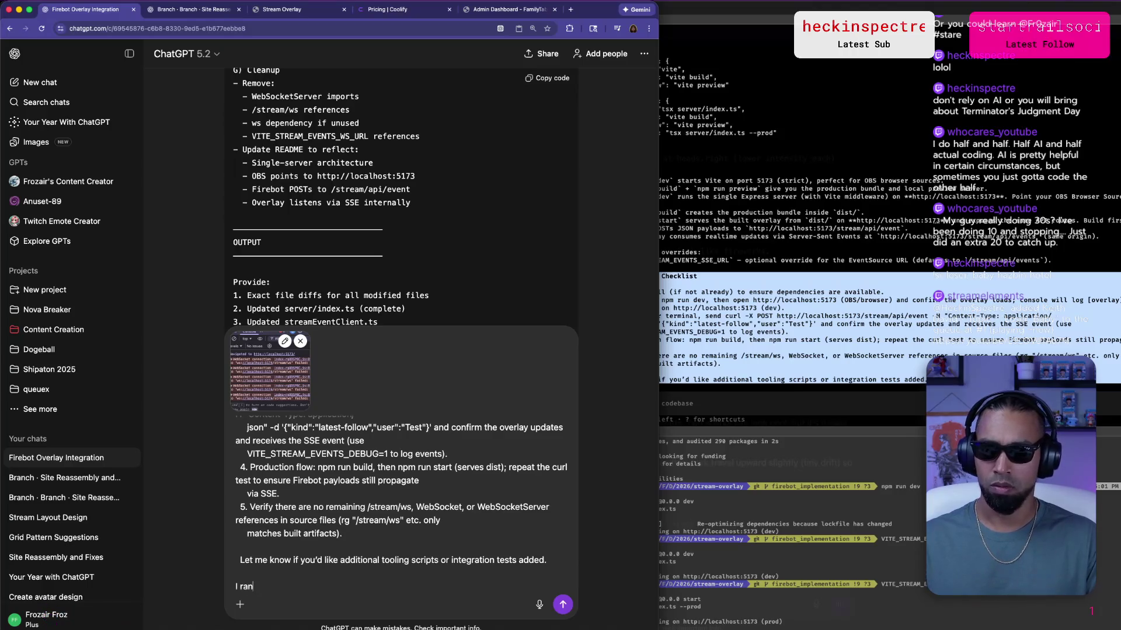
text( it like this:)
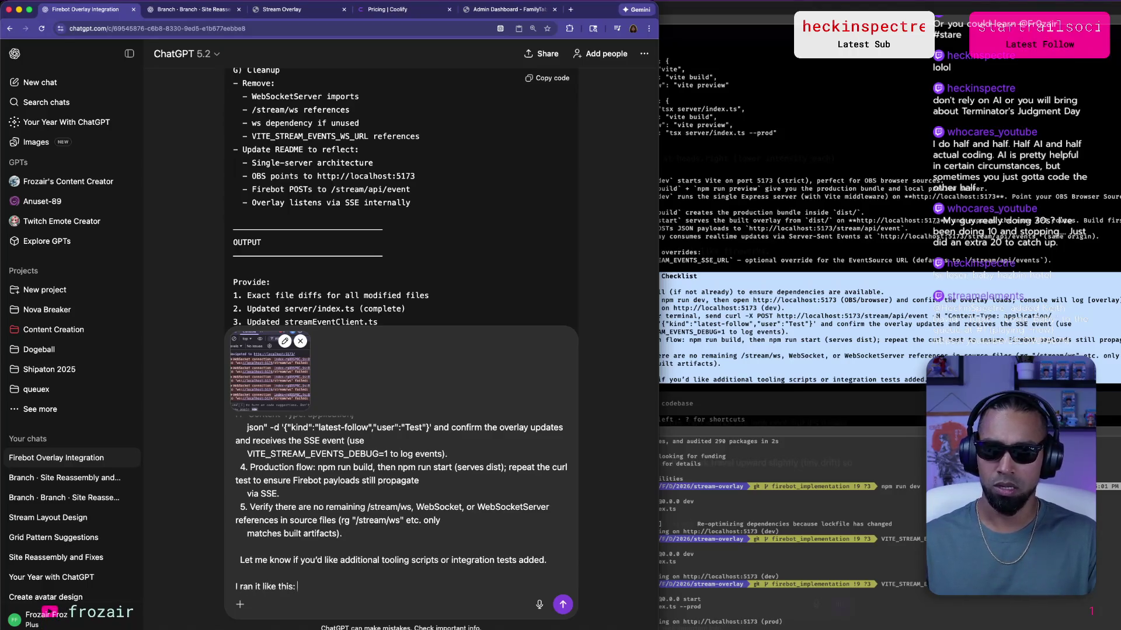
key(shift+Return)
key(super+Tab)
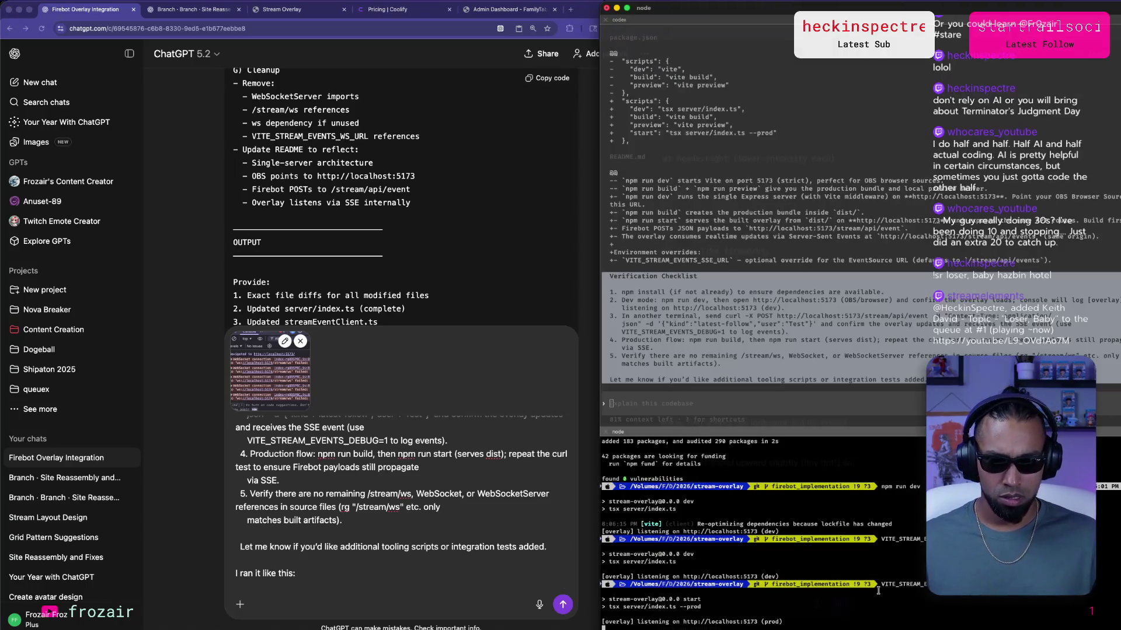
mouse_move(883, 583)
mouse_down()
mouse_move(609, 578)
mouse_move(1086, 584)
mouse_up()
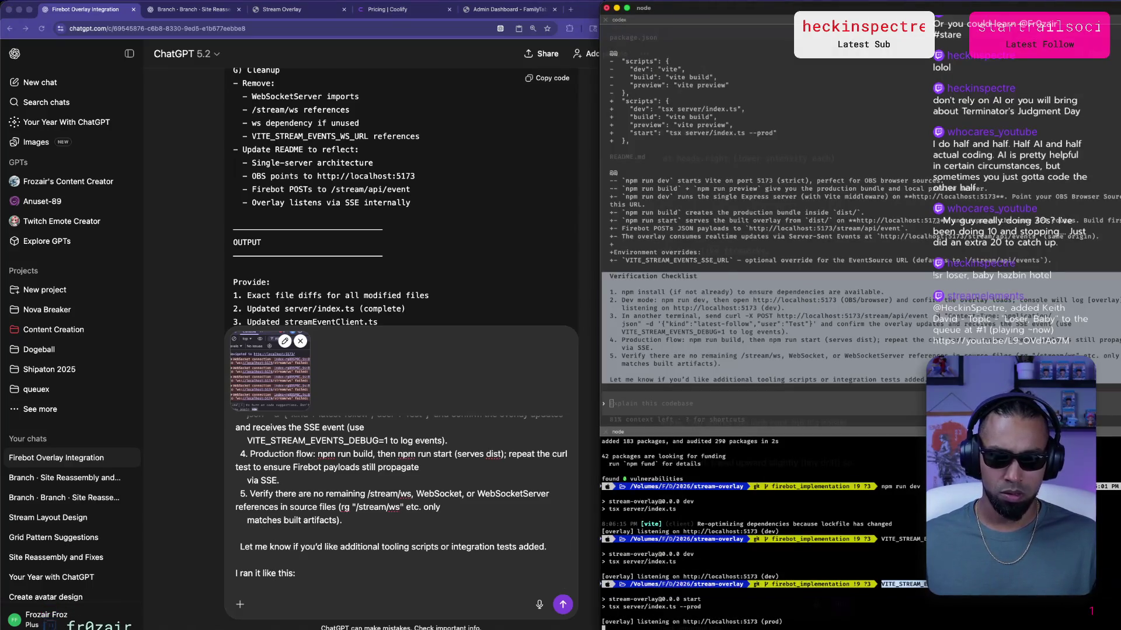
click(239, 598)
text(VITE_STREAM_EVENTS_DEBUG=1 npm run start)
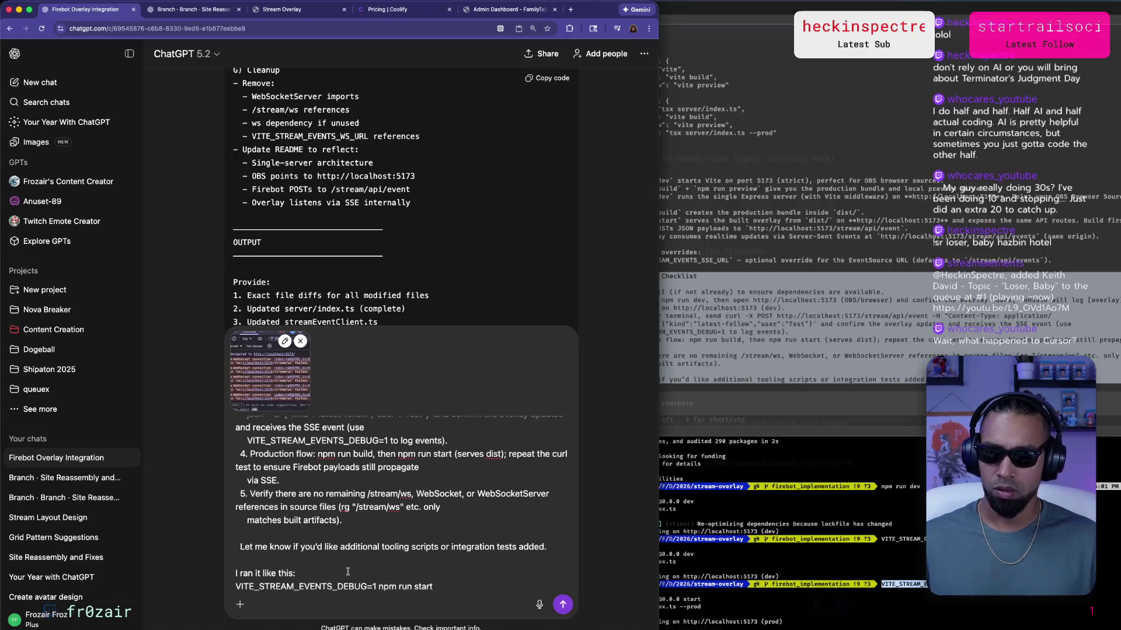
key(shift+Return)
Paste the curl POST command and send, noting it succeeds but nothing appears in the overlay.
text(Amn)
key(BackSpace)
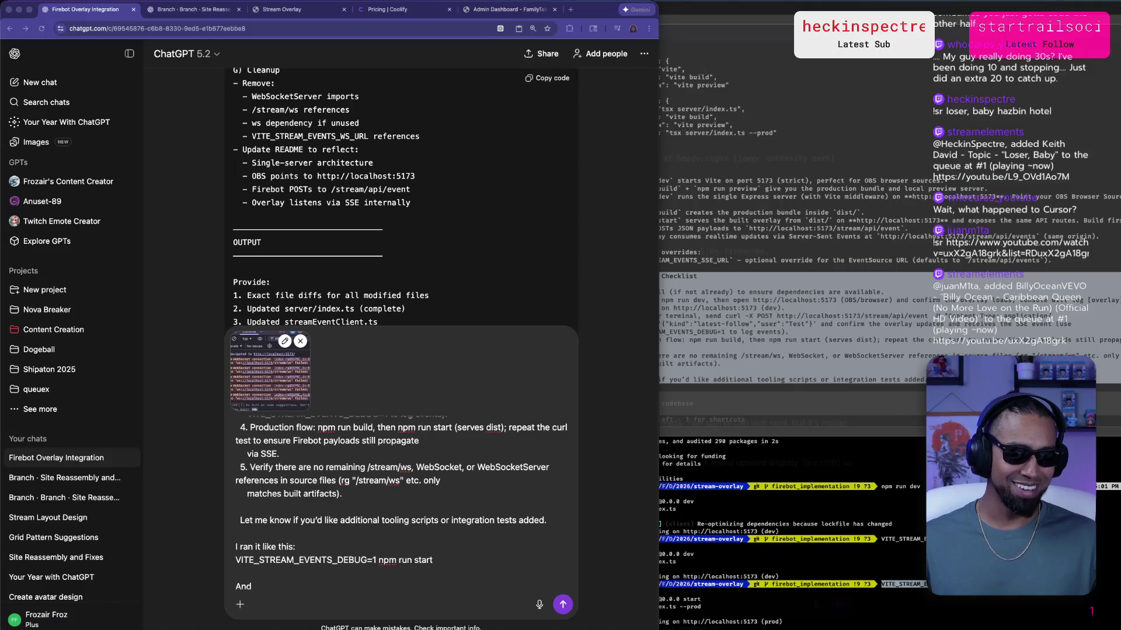
click(370, 591)
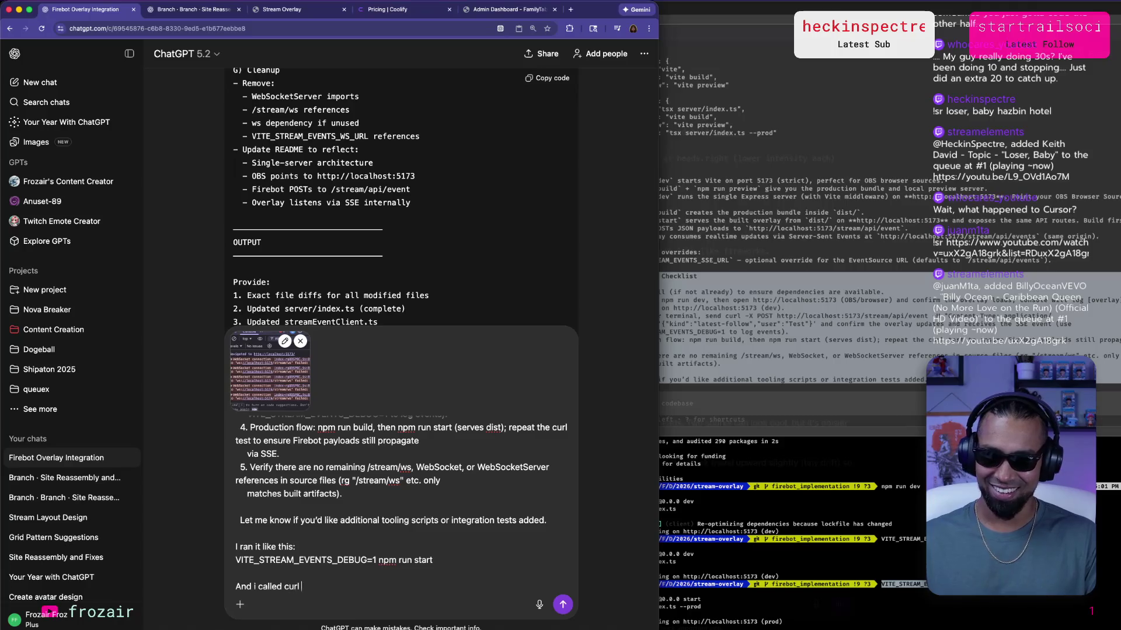
text(like)
key(shift+Return)
key(shift+Return)
text(url -X POST http://localhost:5173/stream/api/event -H "Content-Type: application/json" -d '{"kind":"latest-follow","user":"Test"}')
click(235, 547)
text(c)
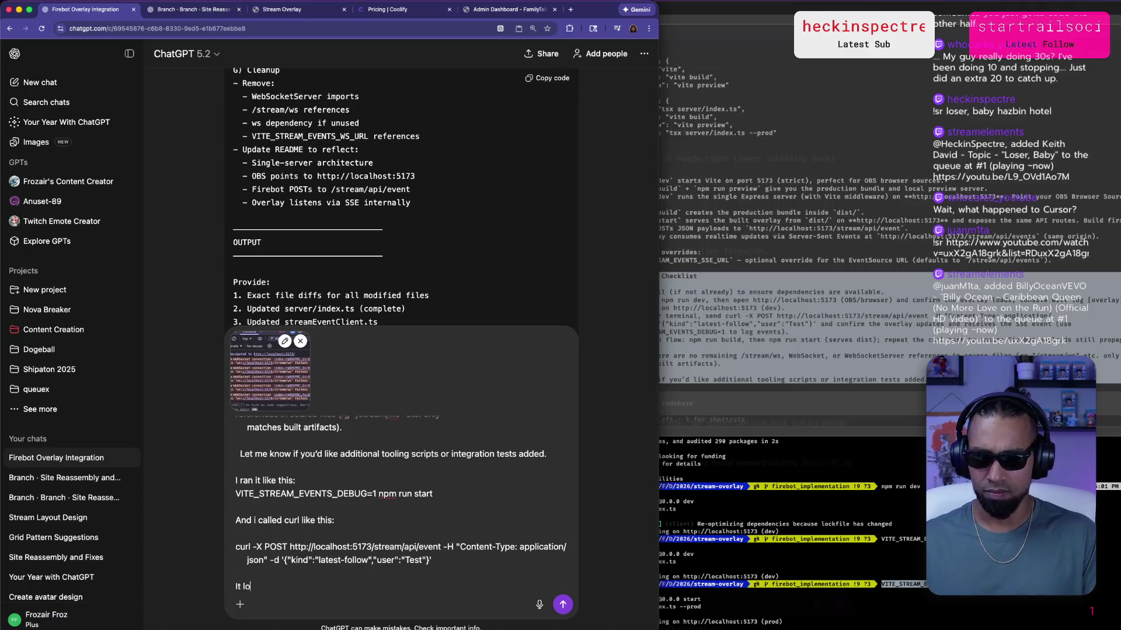
text( succeed but i)
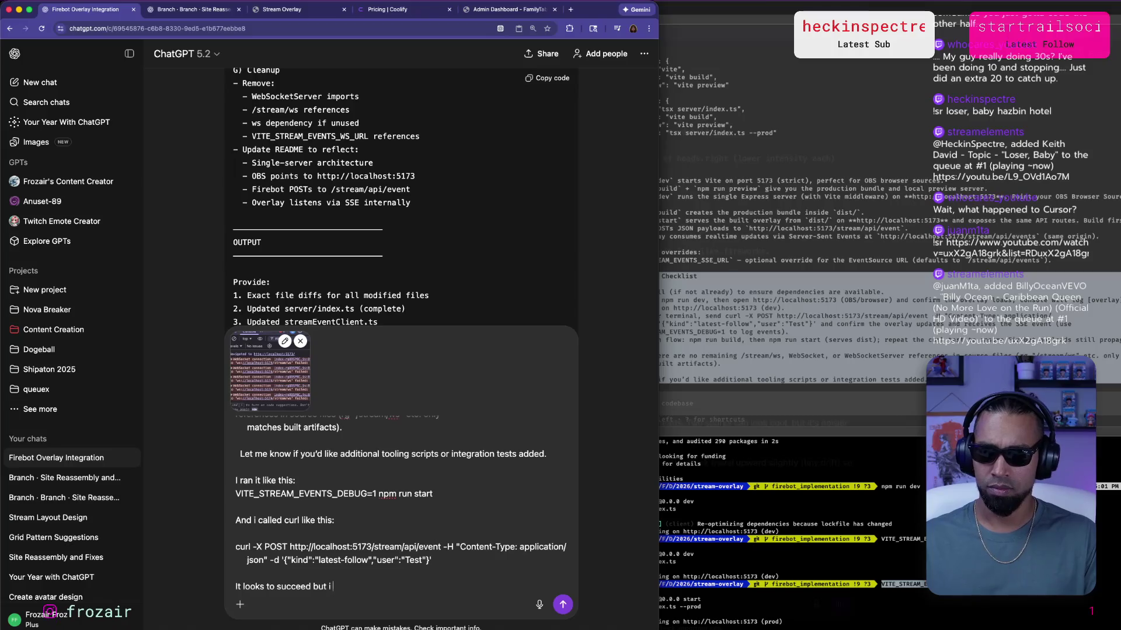
text(e ove)
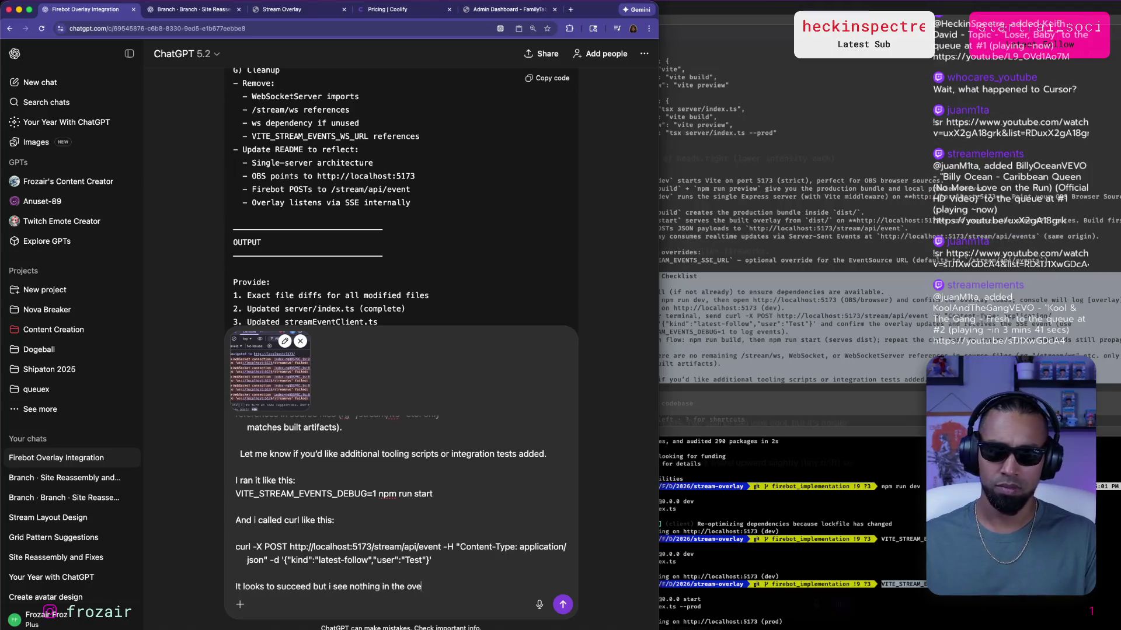
text(ay)
key(Return)
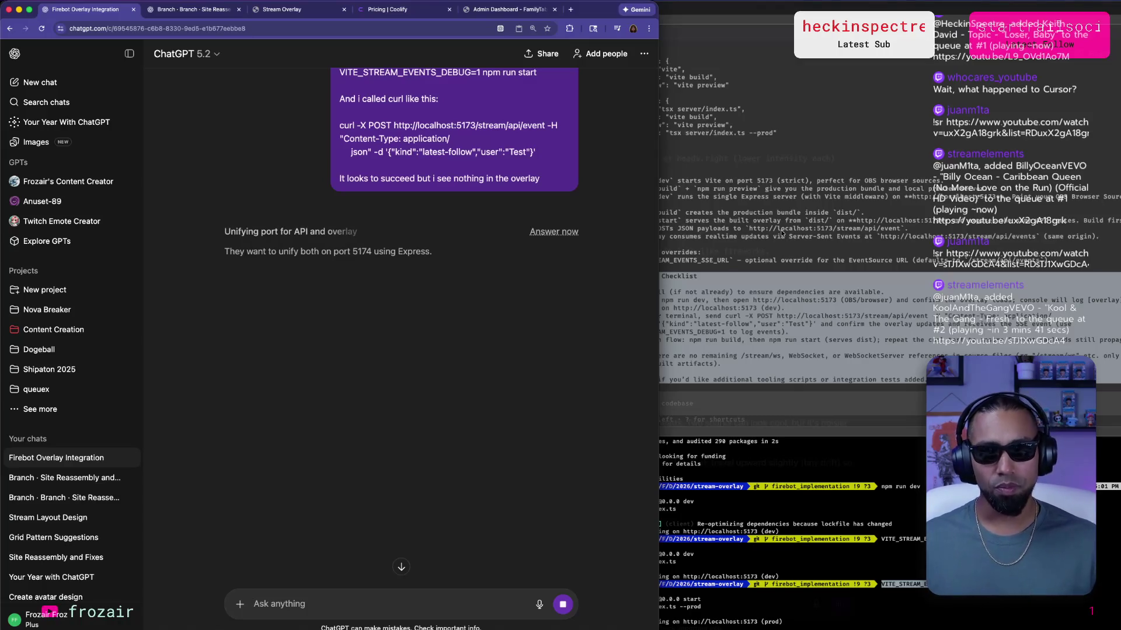
Let ChatGPT's reply about unifying ports start, then switch to the Cursor agent window.
key(super+Tab)
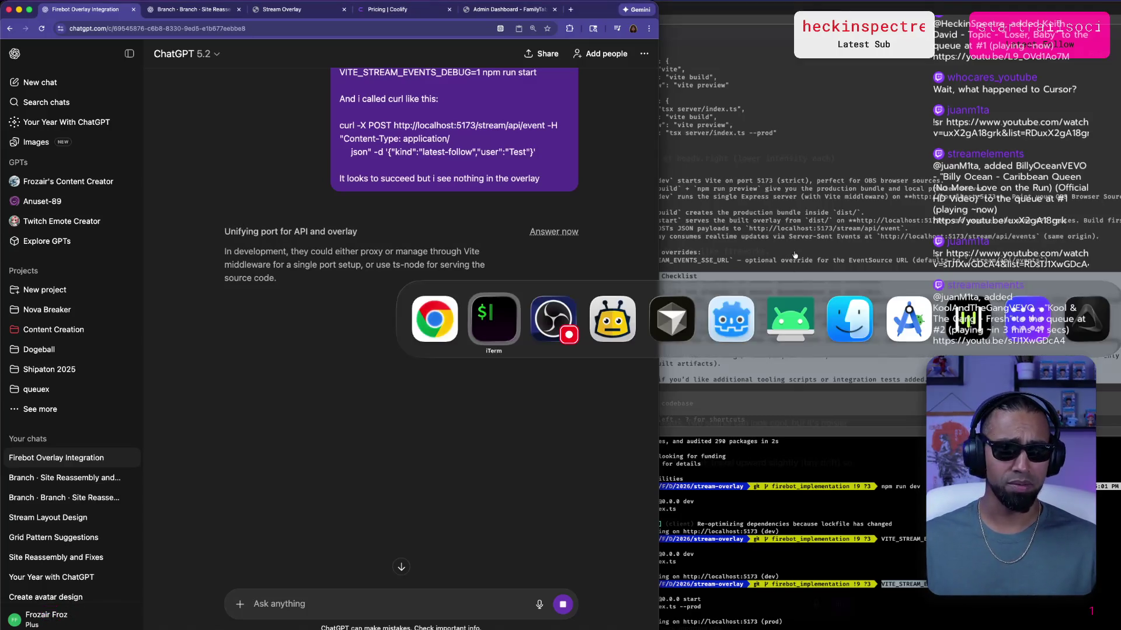
key(super+Tab)
key(super+Tab)
key(super+Tab)
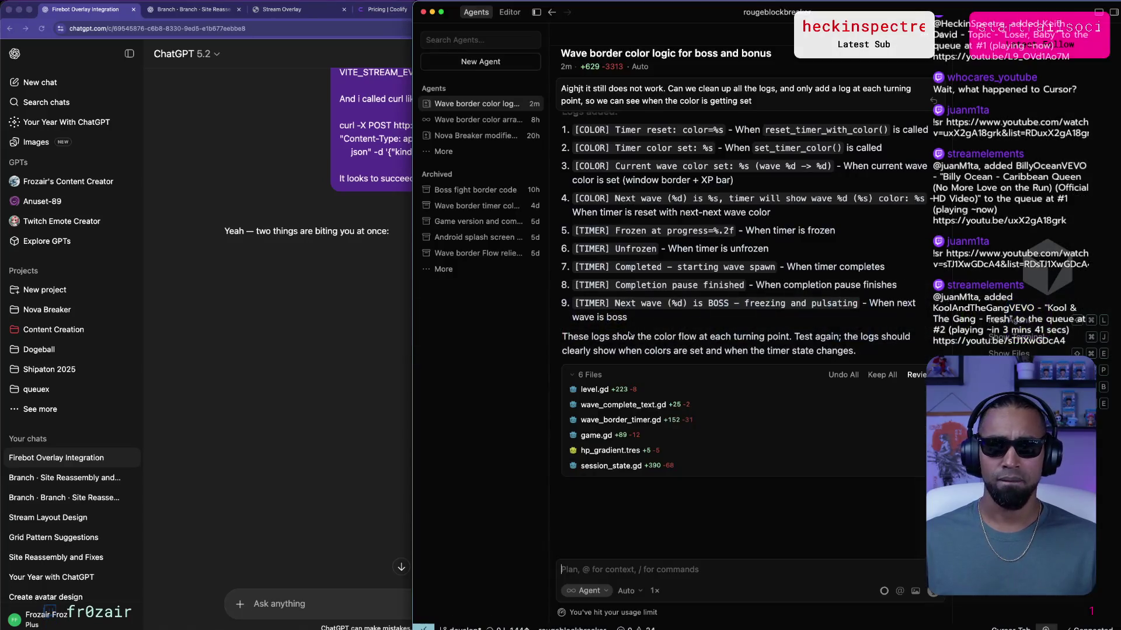
Deploy Nova Breaker from Godot to the Samsung SM-N986U phone.
key(super+Tab)
key(super+Tab)
key(super+Tab)
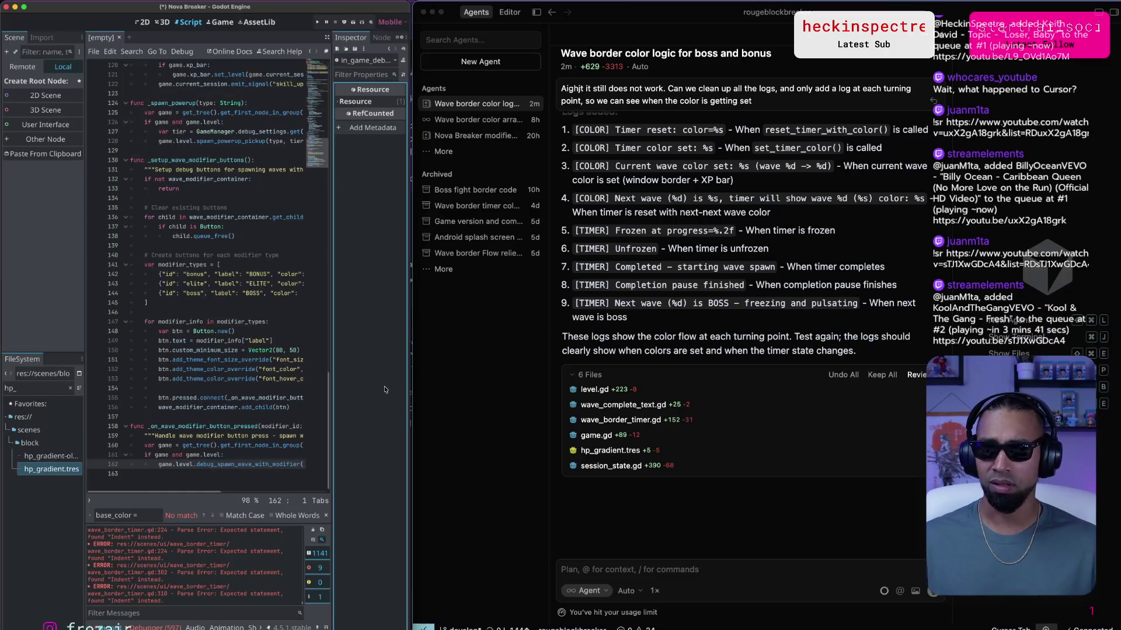
click(344, 21)
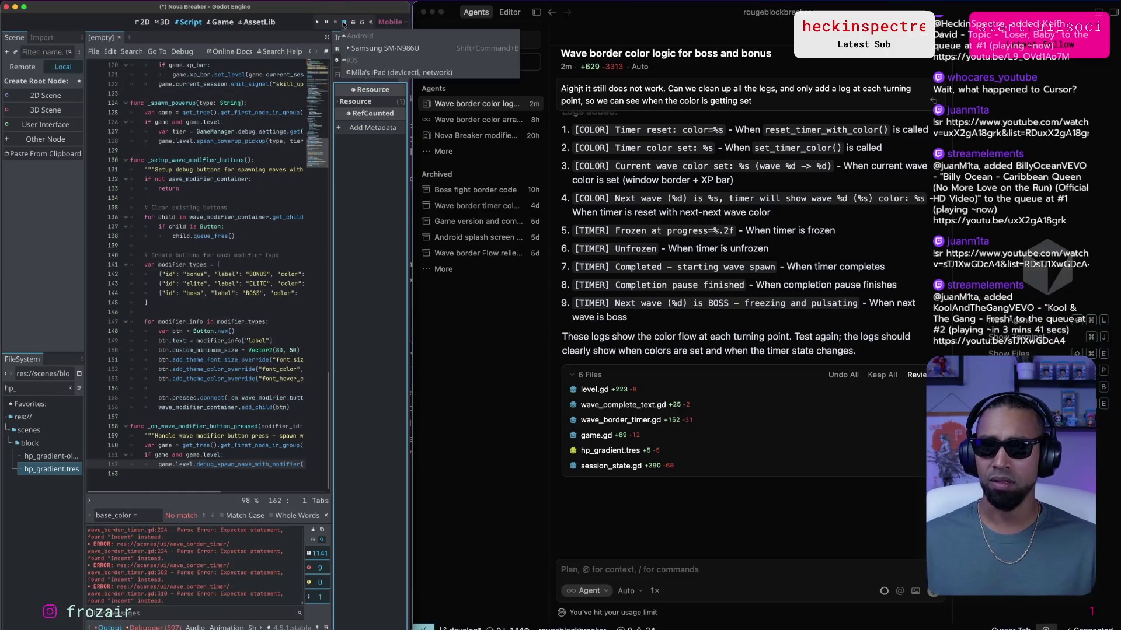
click(386, 49)
Center the phone mirror window on screen and bring Godot back to the front.
key(super+Tab)
key(super+Tab)
key(super+Tab)
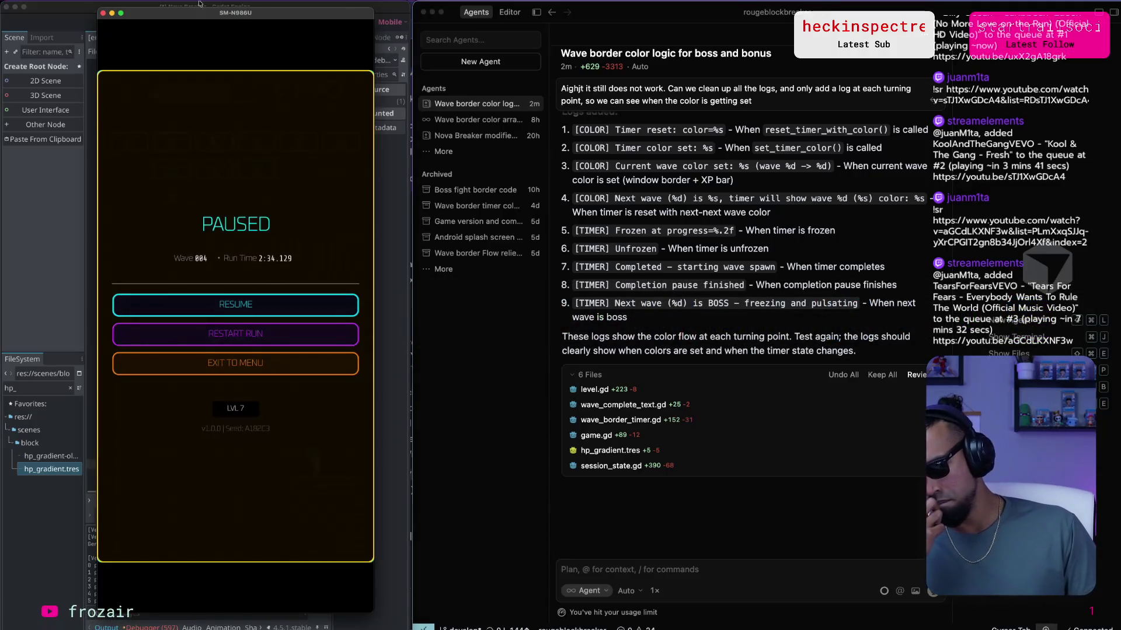
drag(244, 13, 532, 16)
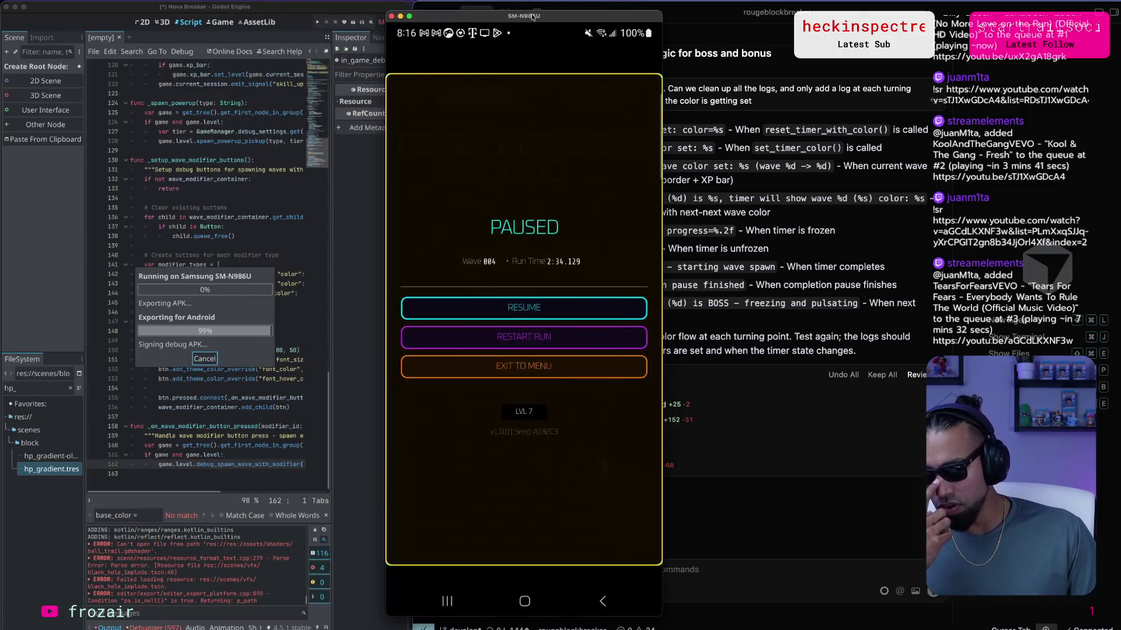
click(367, 372)
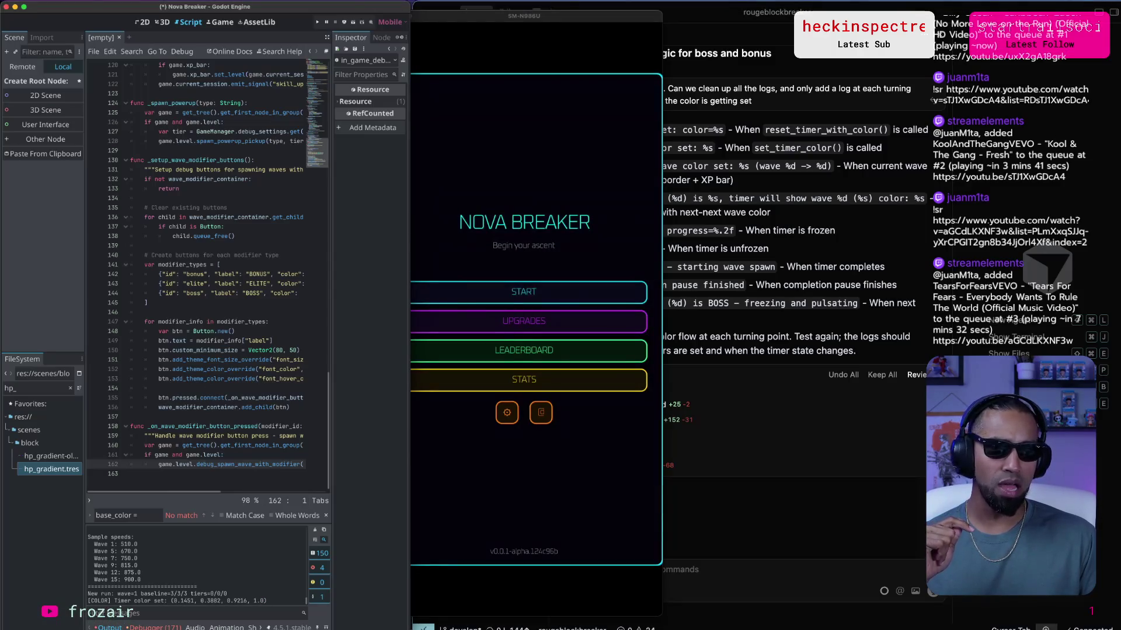
Clear Godot's output log and reposition the phone mirror for a fresh Nova Breaker run.
mouse_move(578, 24)
mouse_down()
mouse_move(398, 22)
mouse_move(551, 20)
mouse_up()
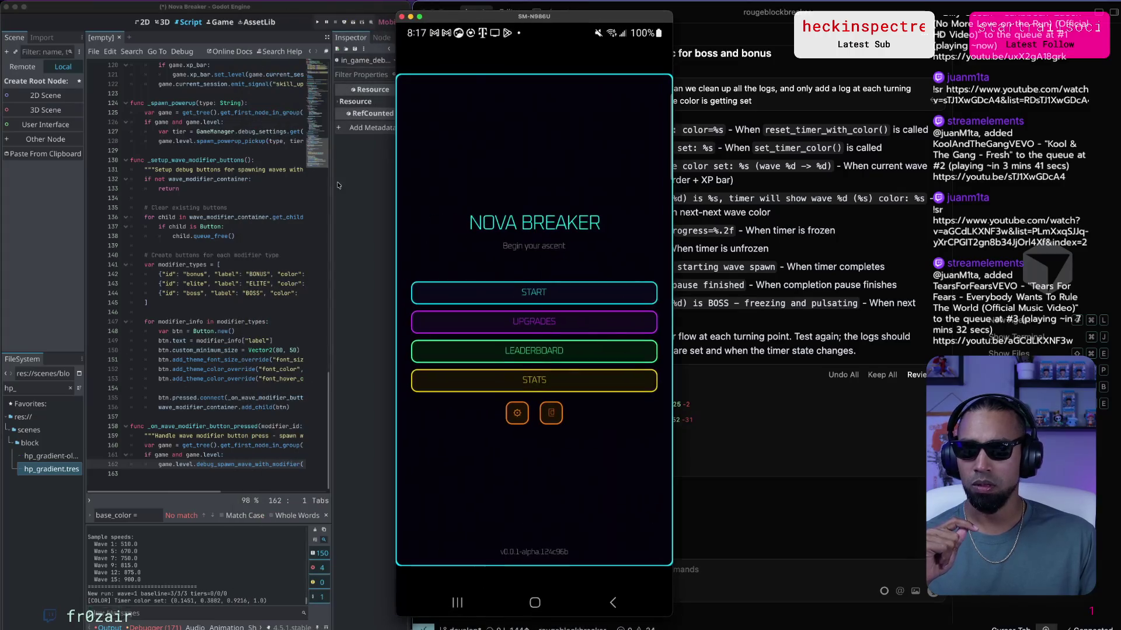
click(318, 552)
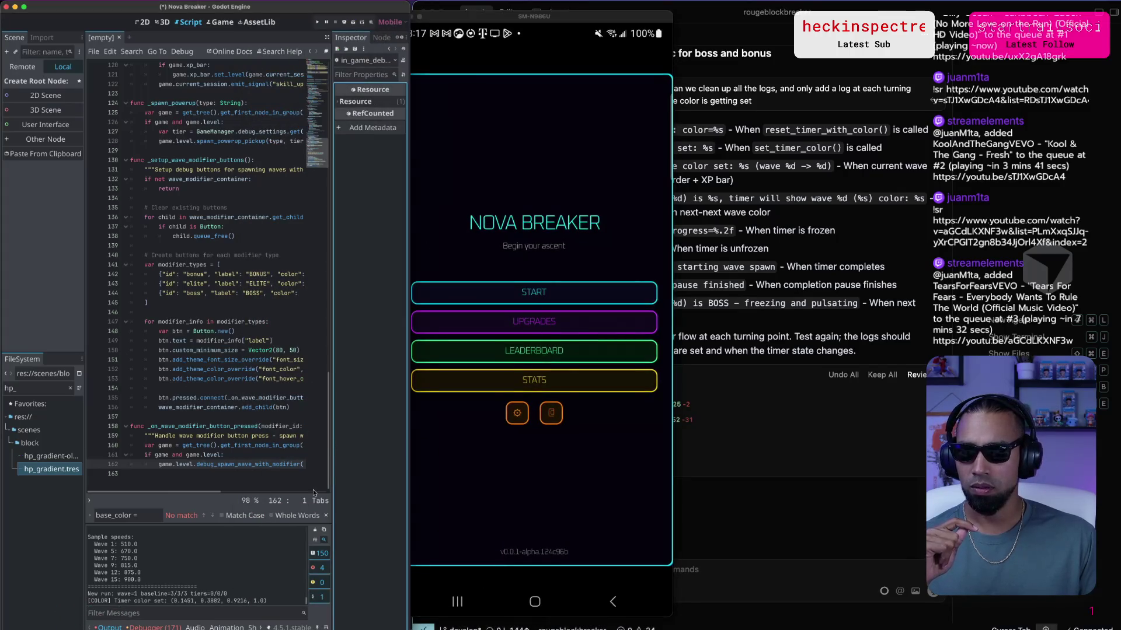
click(315, 530)
drag(569, 16, 341, 17)
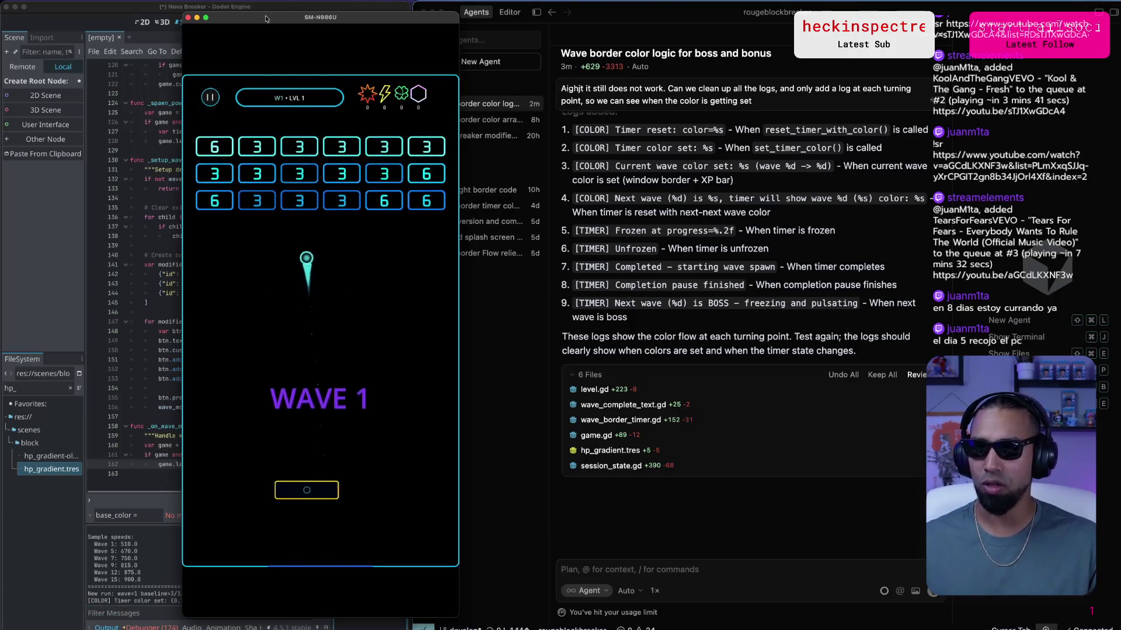
click(249, 9)
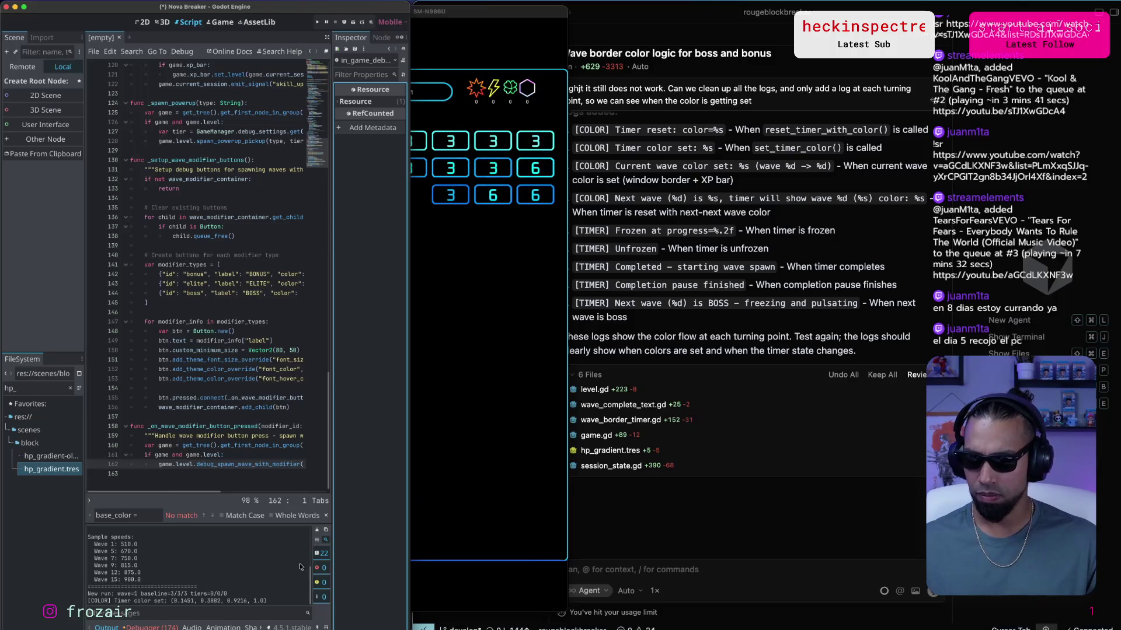
click(604, 437)
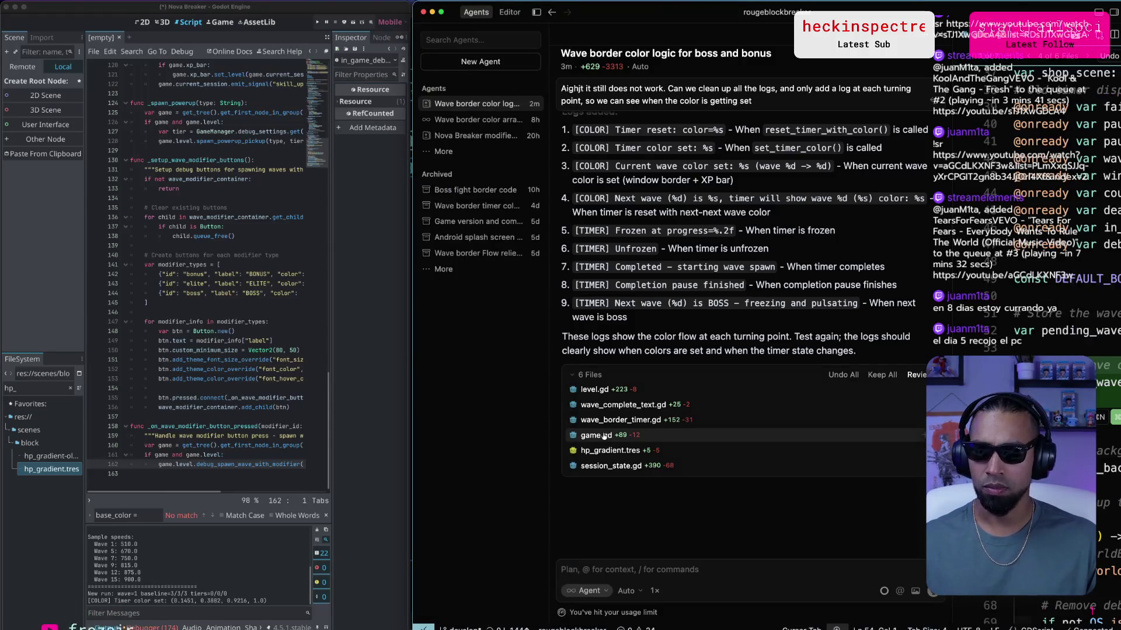
key(super+Tab)
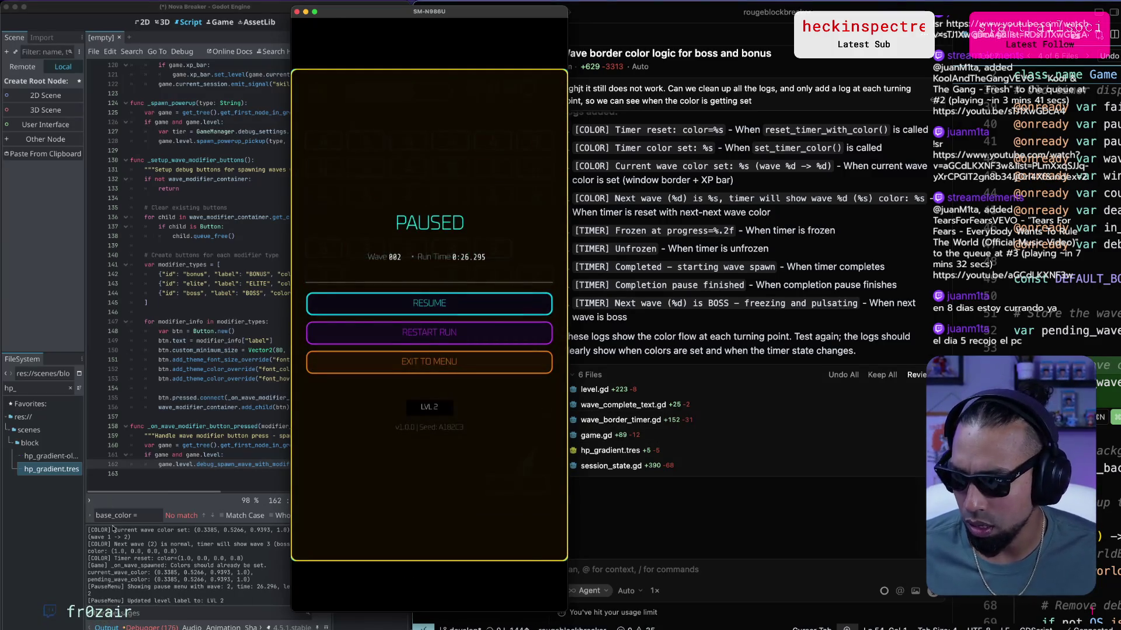
Select the Godot output log lines from the New run line through the wave 2 colour updates.
click(132, 564)
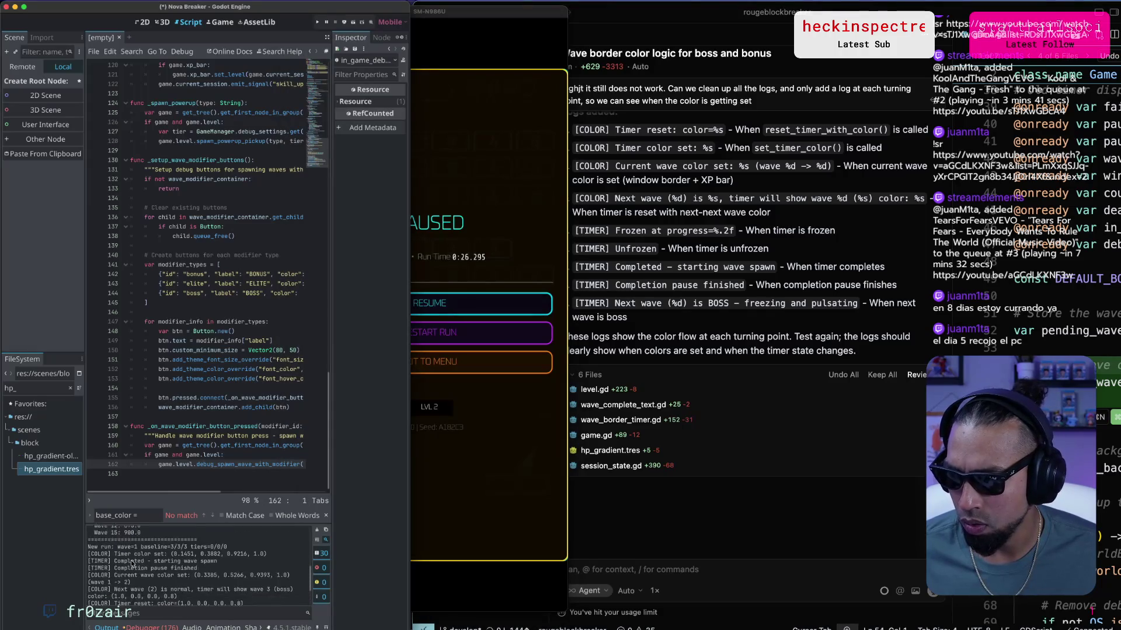
drag(246, 602, 137, 558)
scroll(136, 556, up, 2)
click(137, 556)
scroll(137, 556, up, 3)
mouse_move(120, 538)
mouse_down()
mouse_move(90, 540)
mouse_move(216, 603)
mouse_up()
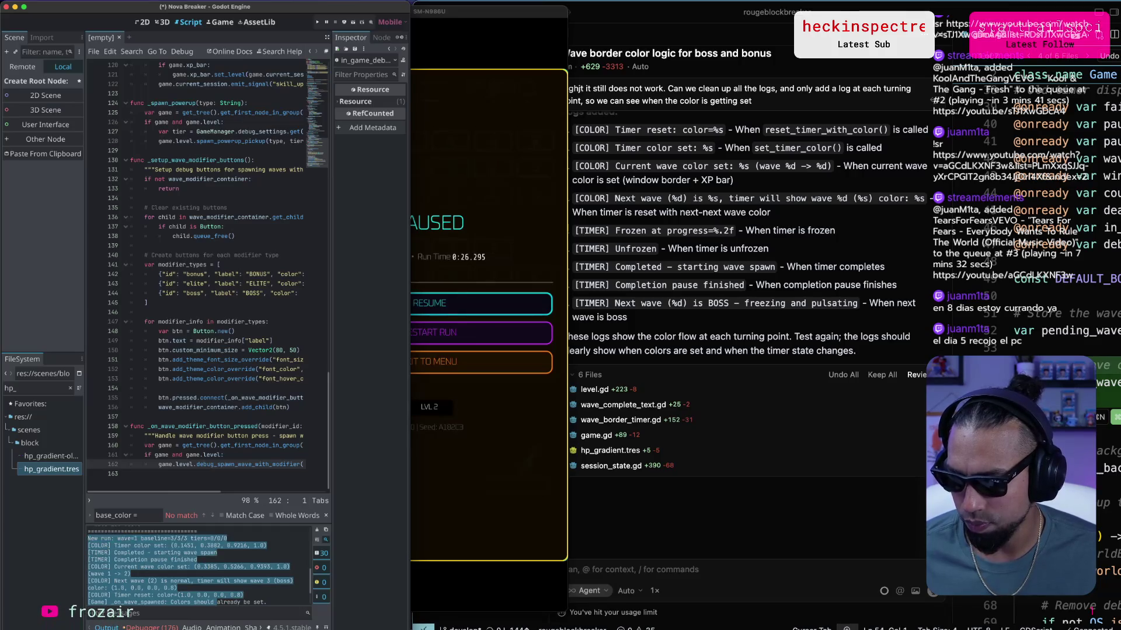
drag(321, 601, 272, 602)
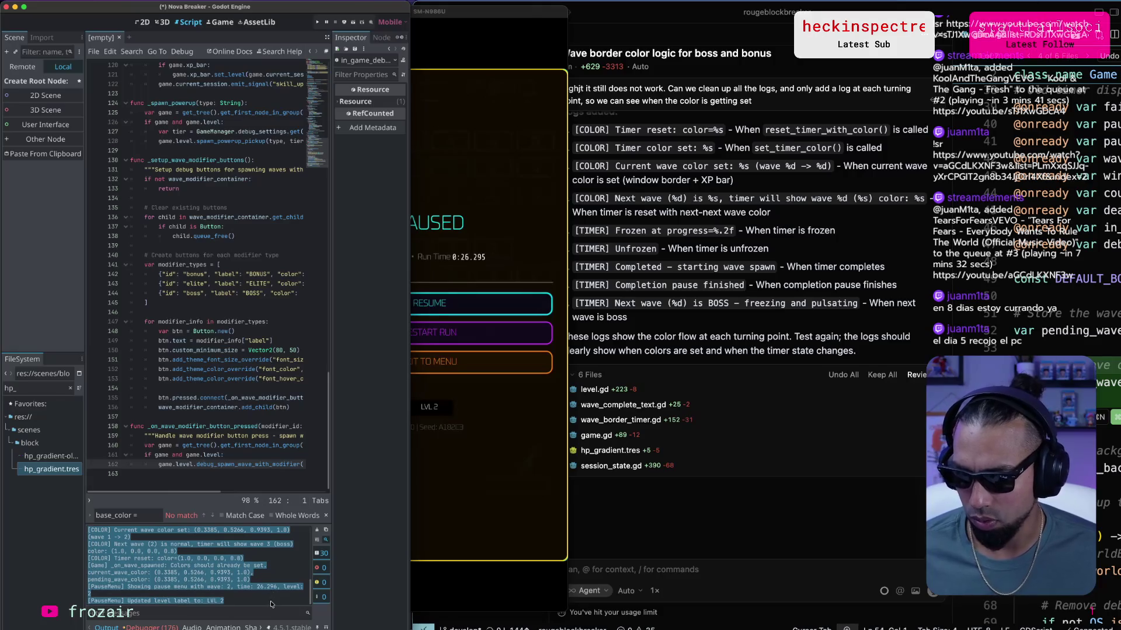
click(651, 581)
Ask the Cursor agent 'What are the logs telling you?' with the Godot wave logs pasted.
text(What are the logs telling you)
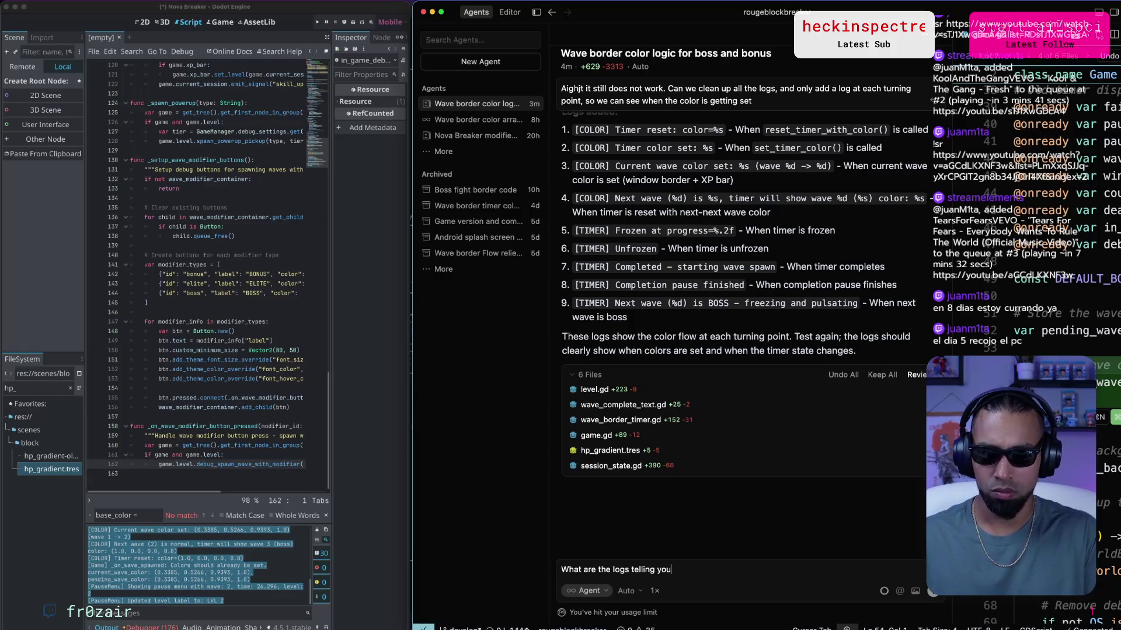
key(shift+Return)
text(New run: wave=1 baseline=3/3/3 tiers=0/0/0 [COLOR] Timer color set: (0.1451, 0.3882, 0.9216, 1.0) [TIMER] Completed - starting wave spawn [TIMER] Completion pause finished [COLOR] Current wave color set: (0.3385, 0.5266, 0.9393, 1.0) (wave 1 -> 2) [COLOR] Next wave (2) is normal, timer will show wave 3 (boss) color: (1.0, 0.0, 0.0, 0.8) [COLOR] Timer reset: color=(1.0, 0.0, 0.0, 0.8) [Game] _on_wave_spawned: Colors should already be set. current_wave_color: (0.3385, 0.5266, 0.9393, 1.0), pending_wave_color: (0.3385, 0.5266, 0.9393, 1.0) [PauseMenu] Showing pause menu with wave: 2, time: 26.296, level: 2 [PauseMenu] Updated level label to: LVL 2)
key(Return)
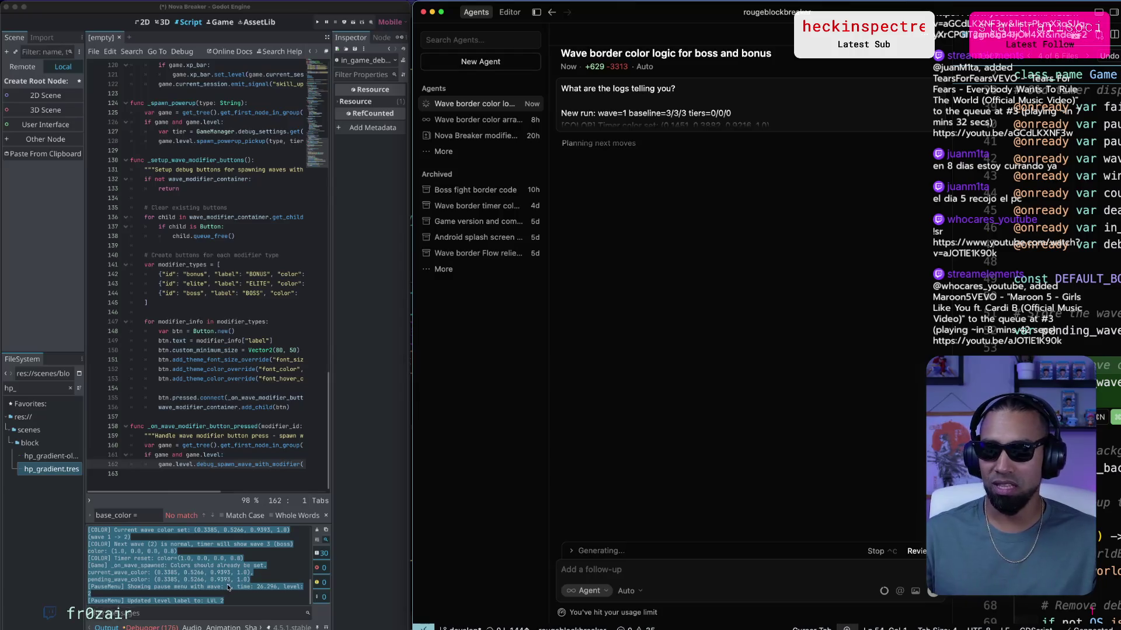
Look over the open windows and return to ChatGPT in Chrome.
key(ctrl+Up)
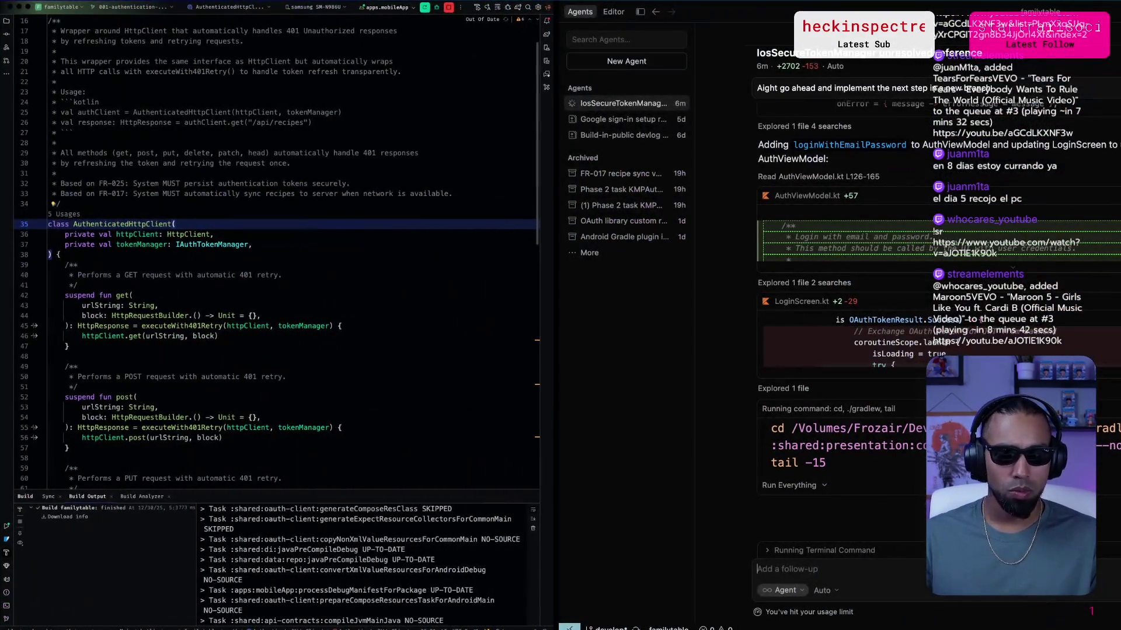
key(ctrl+Left)
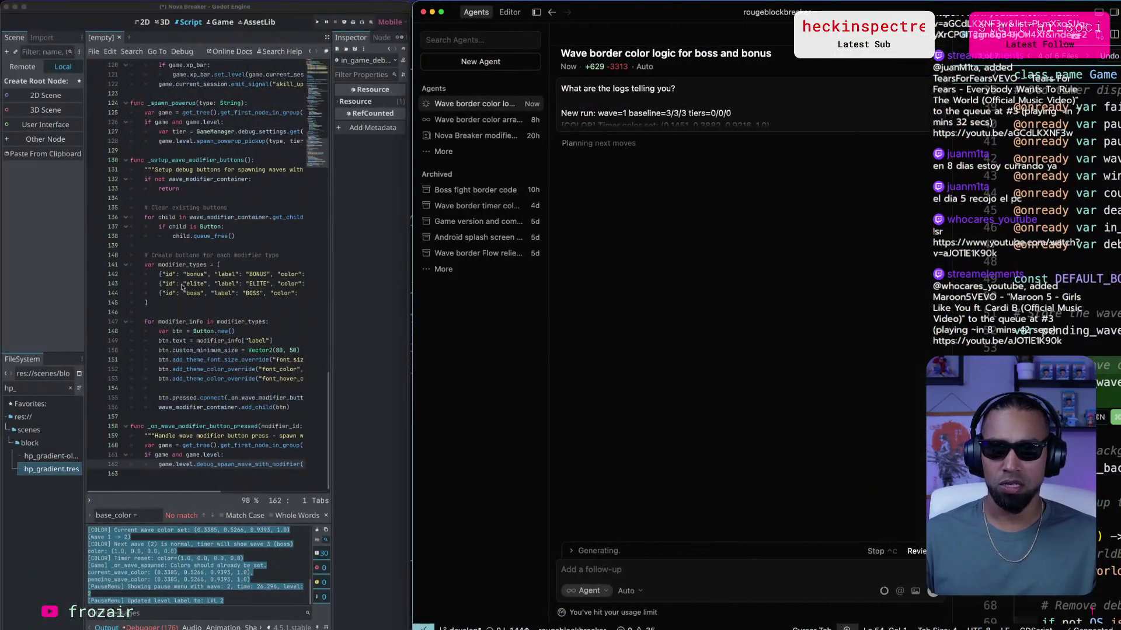
key(super+Tab)
key(super+Tab)
key(super+Tab)
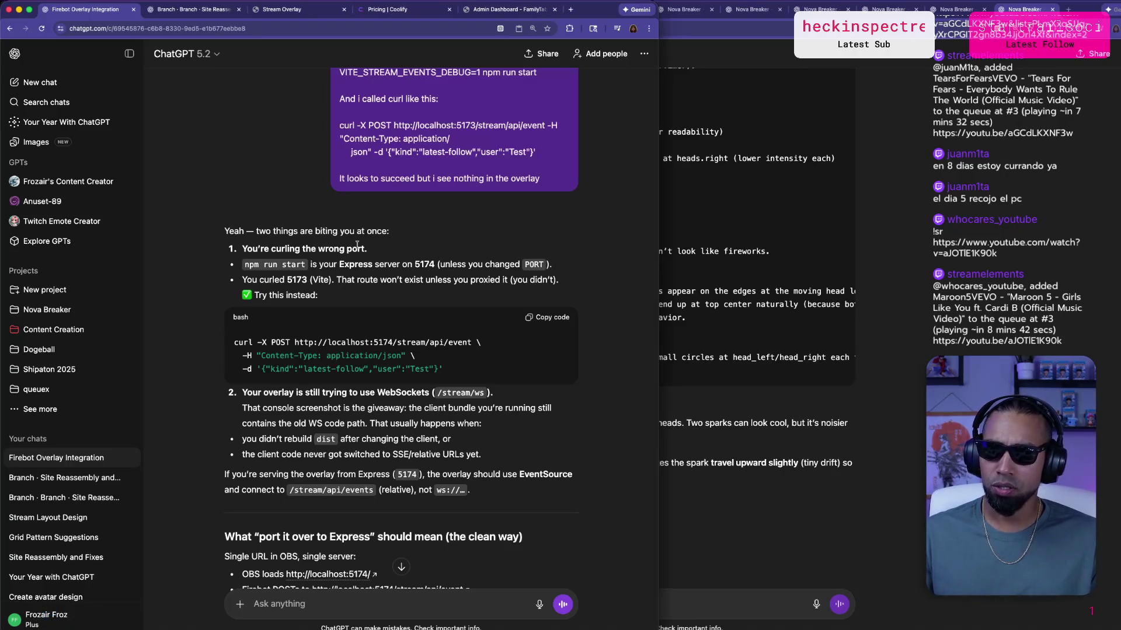
Read through ChatGPT's reply about curling the wrong port, then go to the Stream Overlay tab.
scroll(373, 256, up, 1)
scroll(387, 323, down, 1)
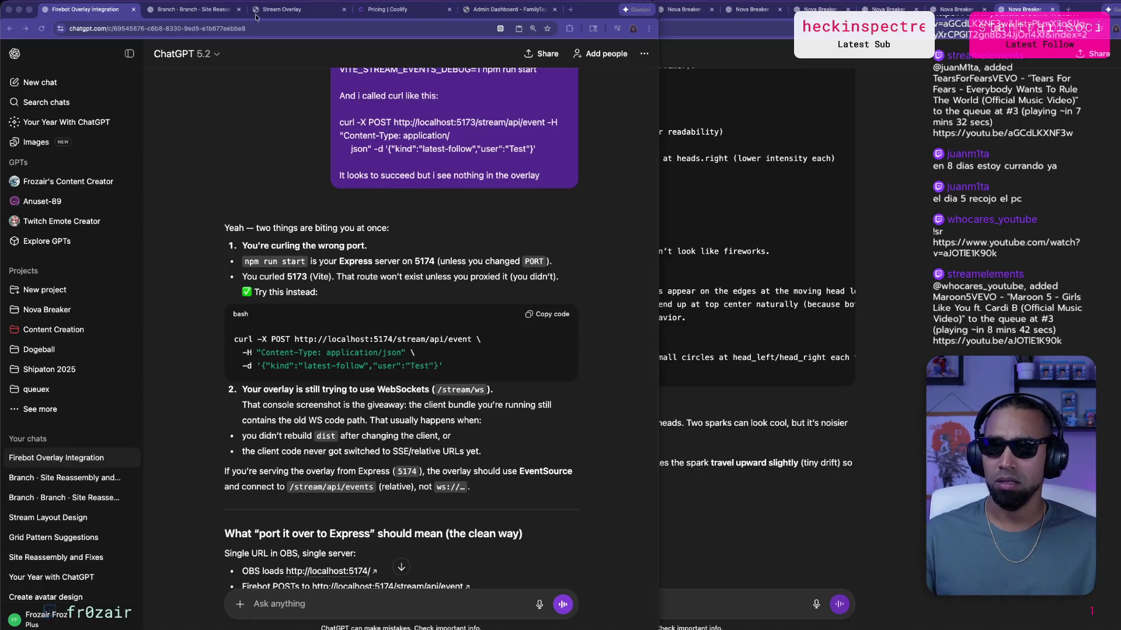
key(super+3)
Try loading the overlay at localhost:5174, then revert it to localhost:5173.
click(42, 29)
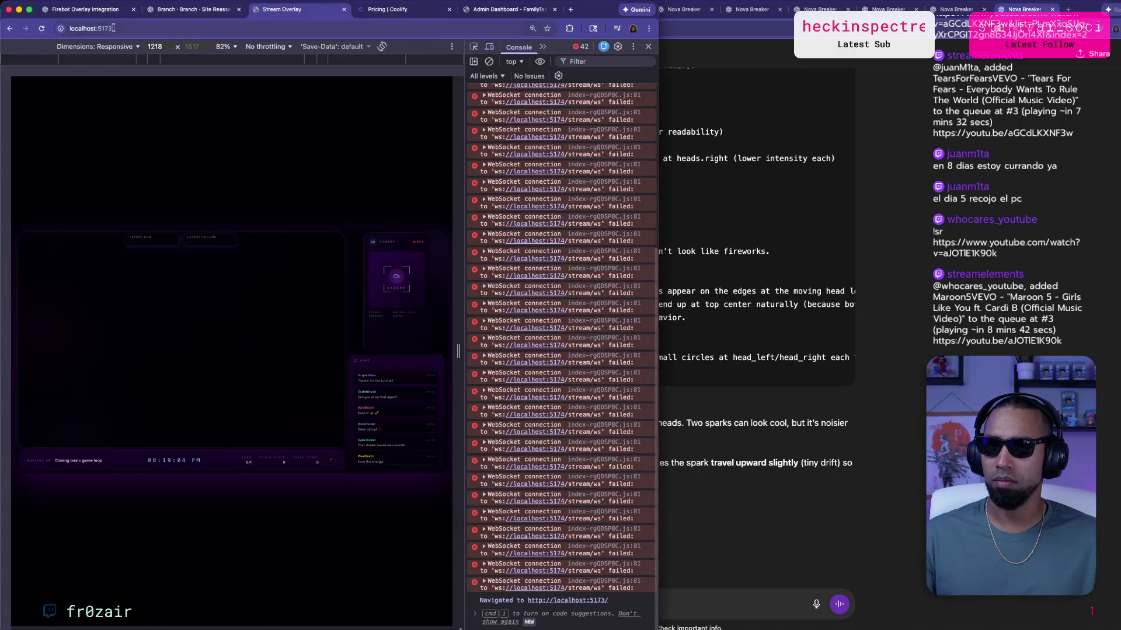
click(164, 31)
key(BackSpace)
text(4)
key(Return)
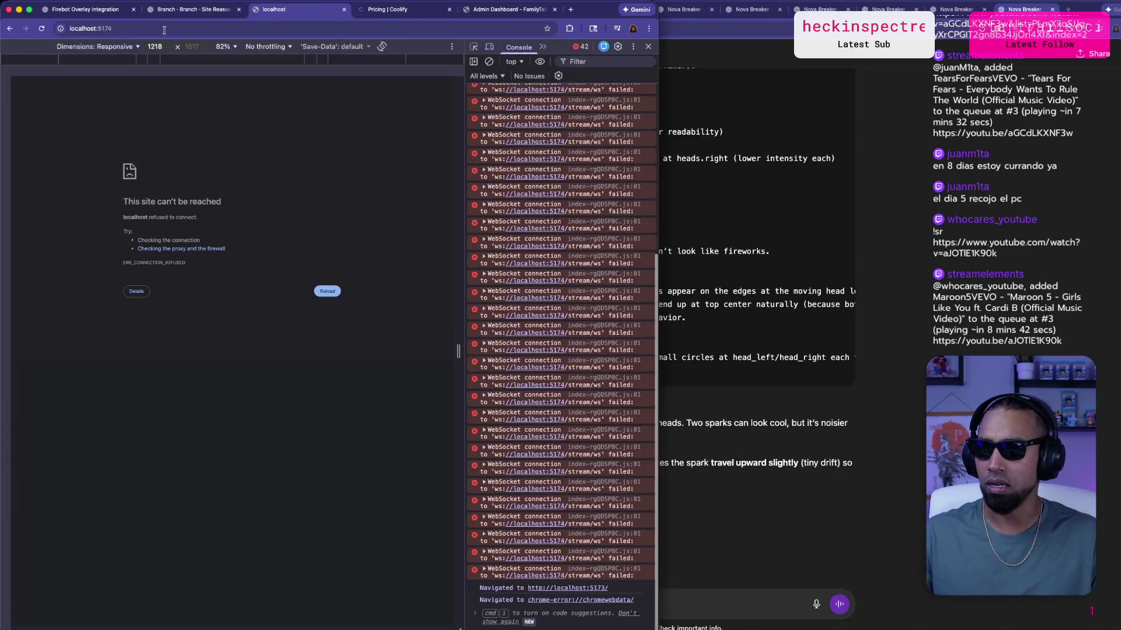
click(139, 29)
key(BackSpace)
text(3)
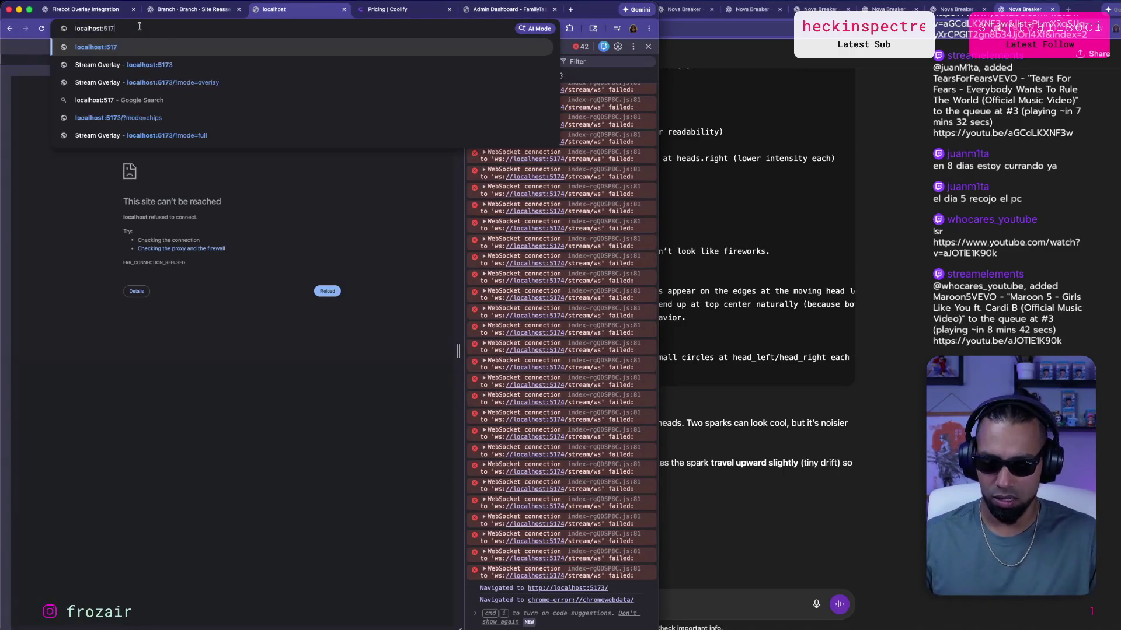
key(Return)
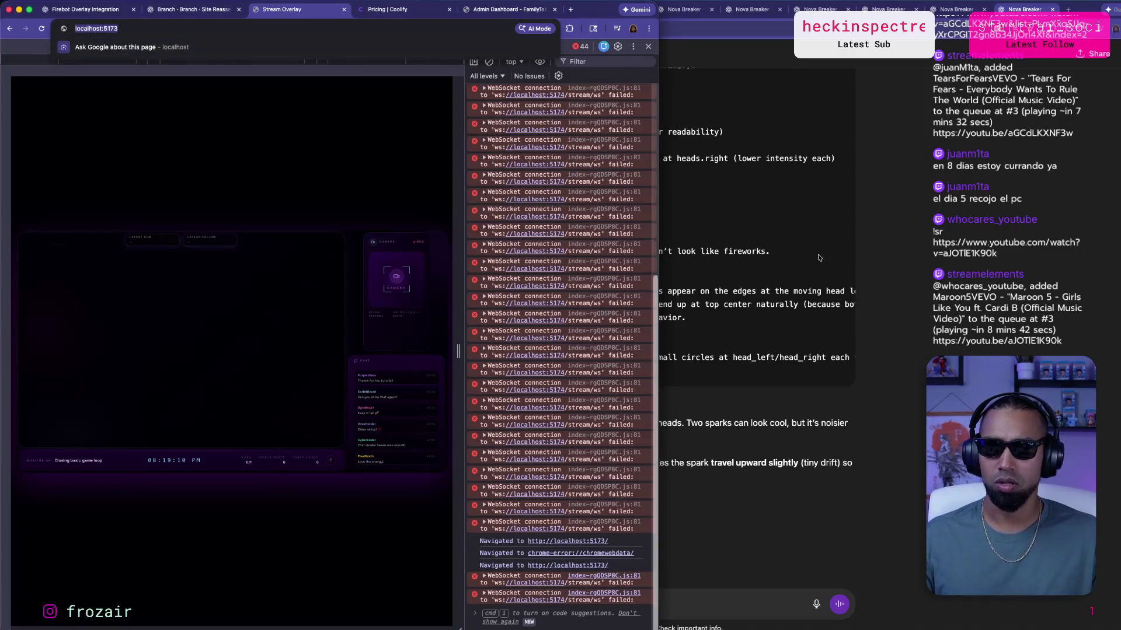
Return to the Firebot Overlay Integration ChatGPT conversation.
click(786, 241)
key(super+Tab)
key(super+Tab)
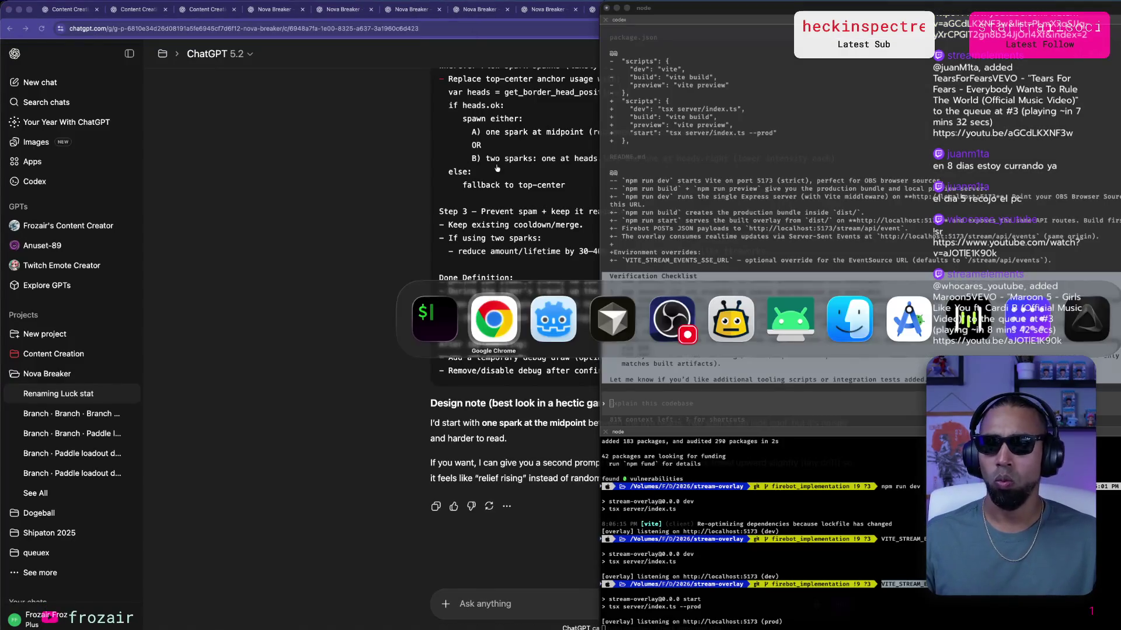
key(ctrl+Up)
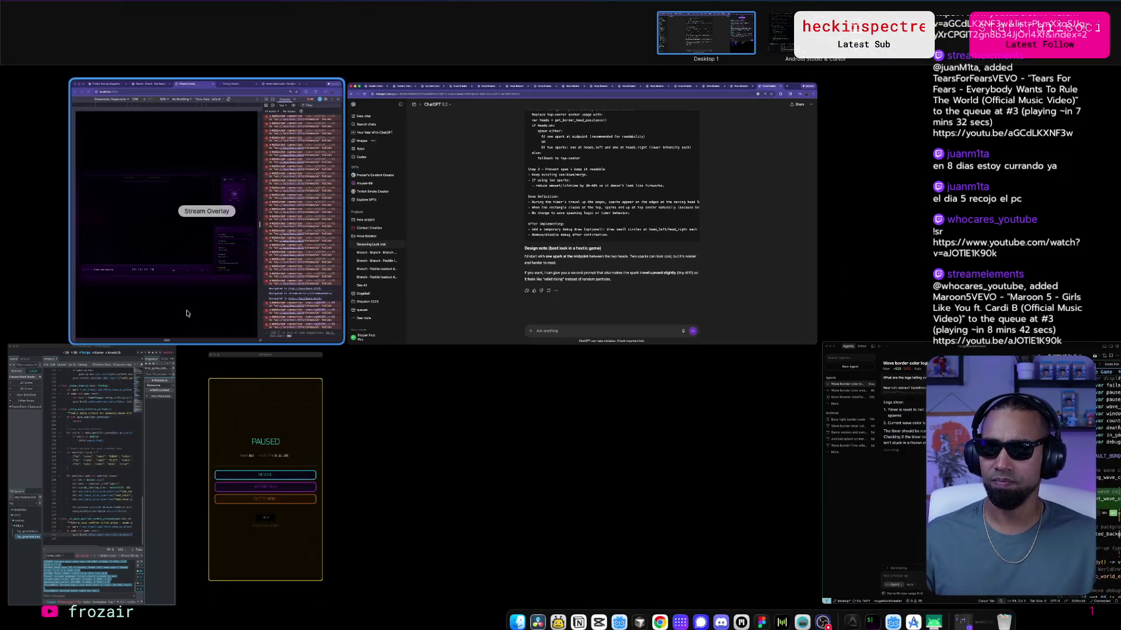
click(204, 210)
click(52, 10)
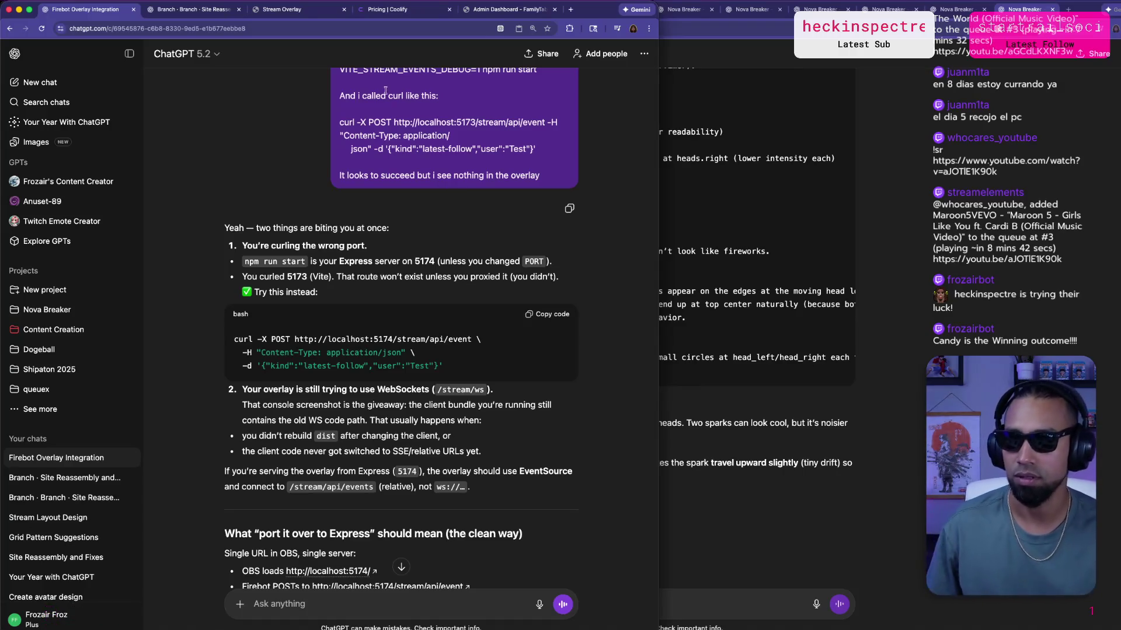
scroll(385, 320, down, 2)
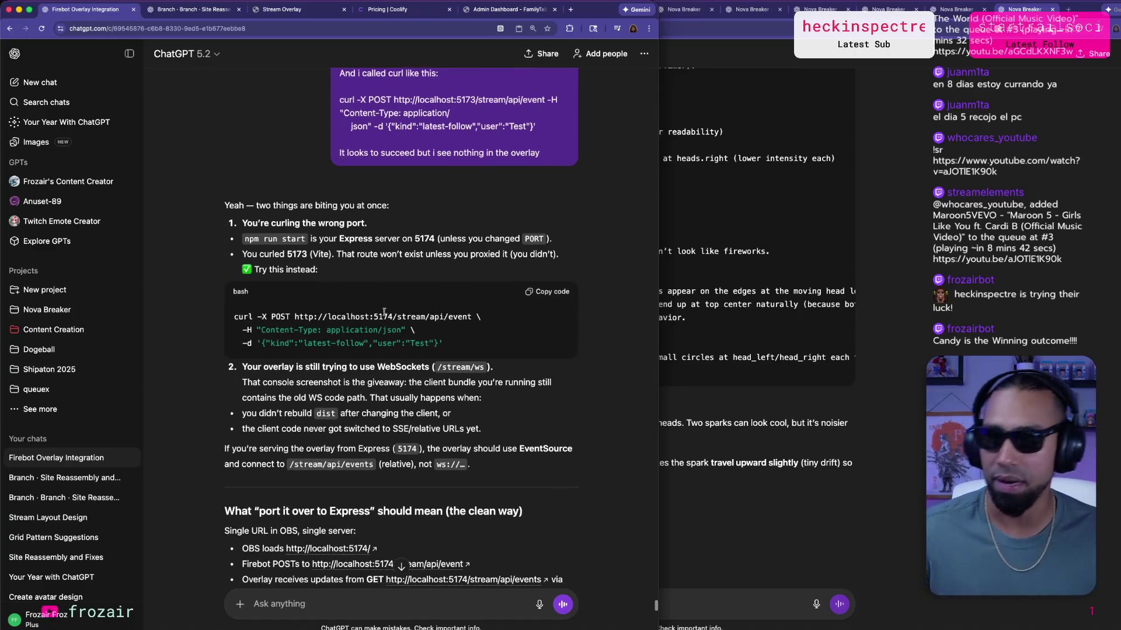
scroll(358, 275, down, 1)
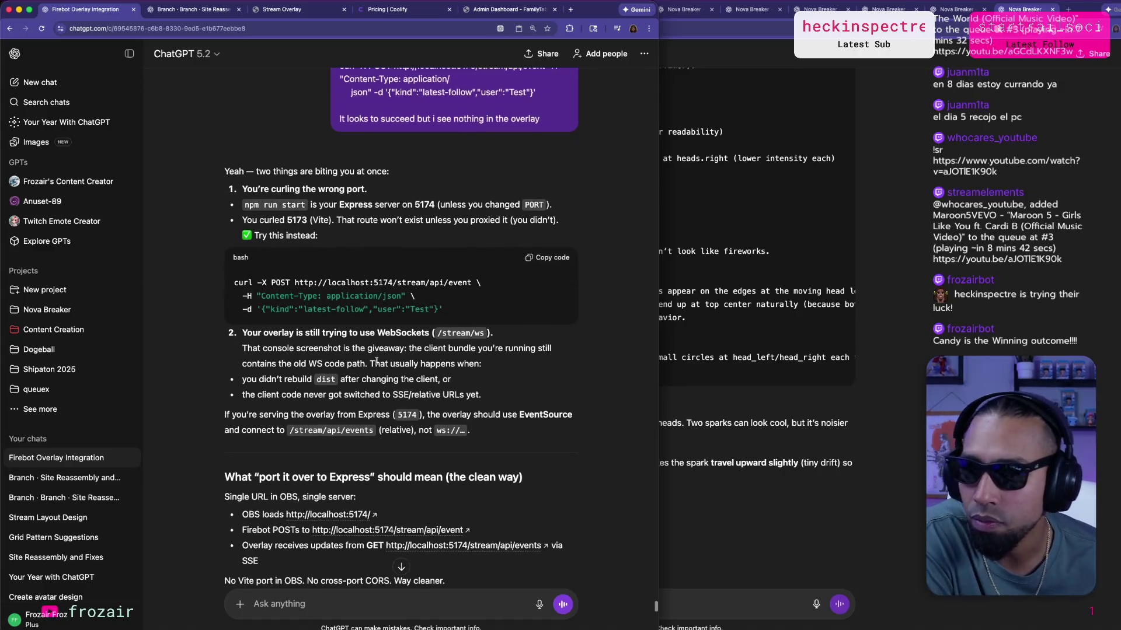
text(I)
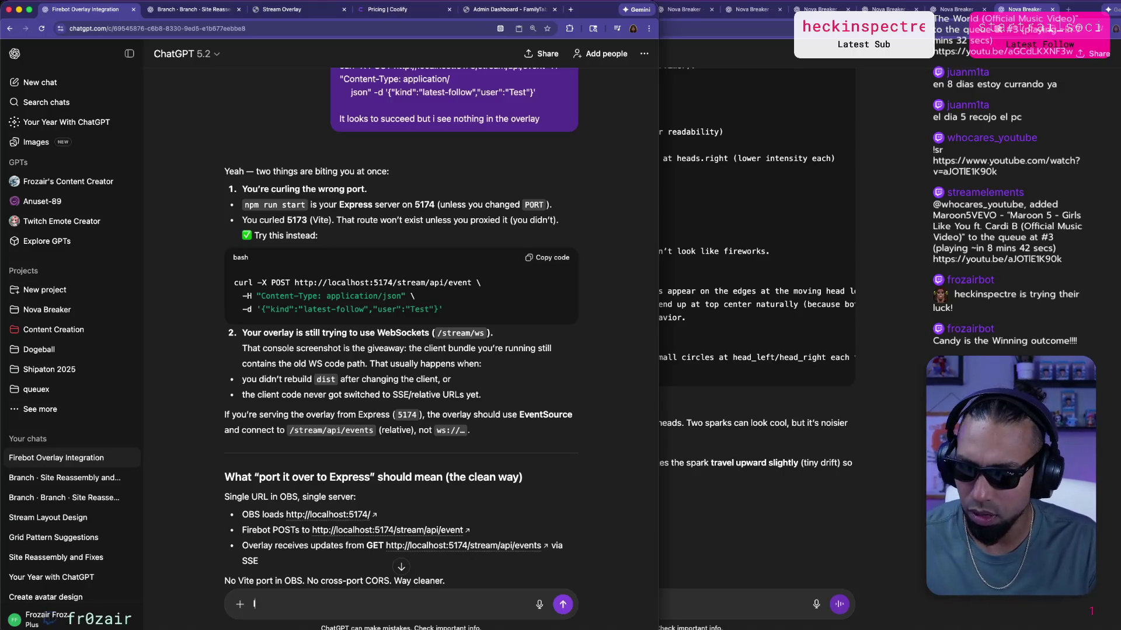
text( wTh)
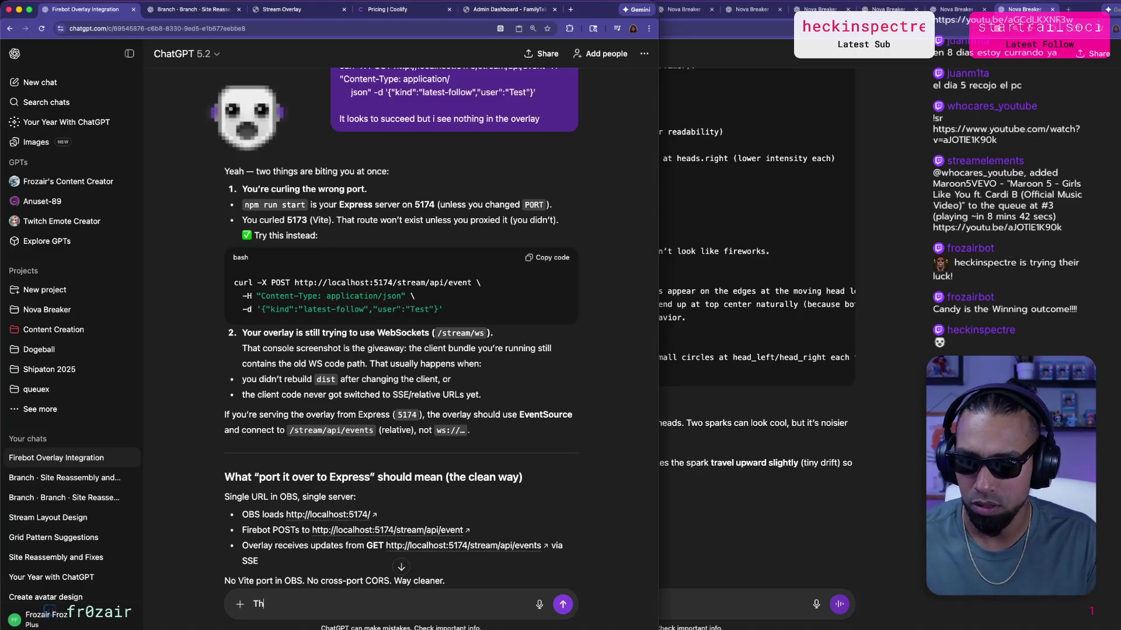
text(e port is 5173 not 5174 fyi)
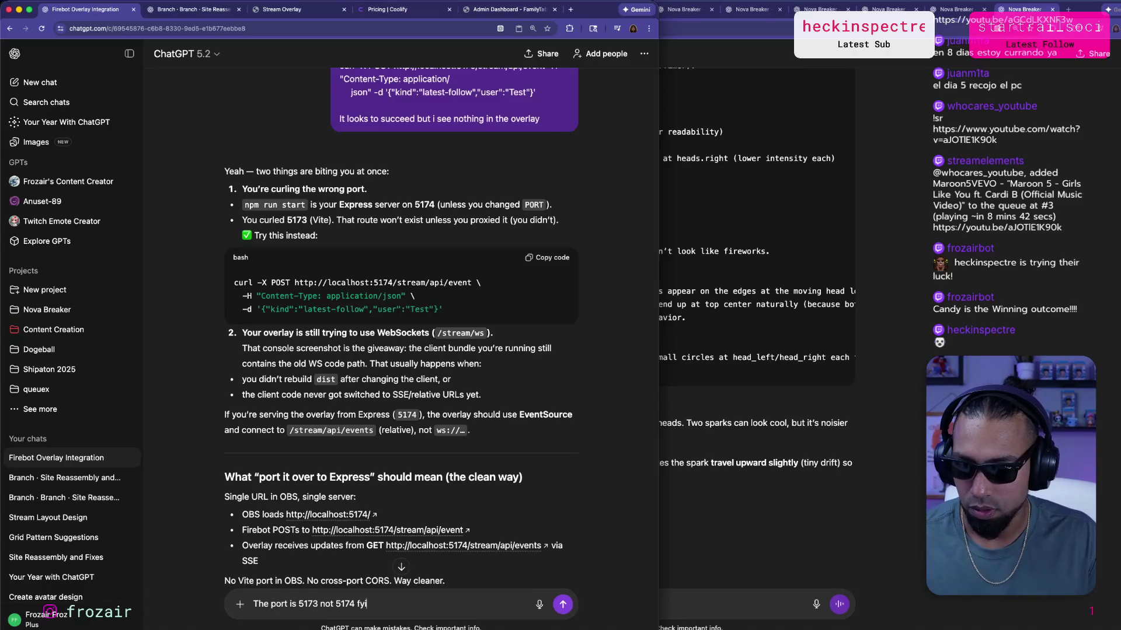
Send ChatGPT the correction 'The port is 5173 not 5174 fyi'.
key(shift+Return)
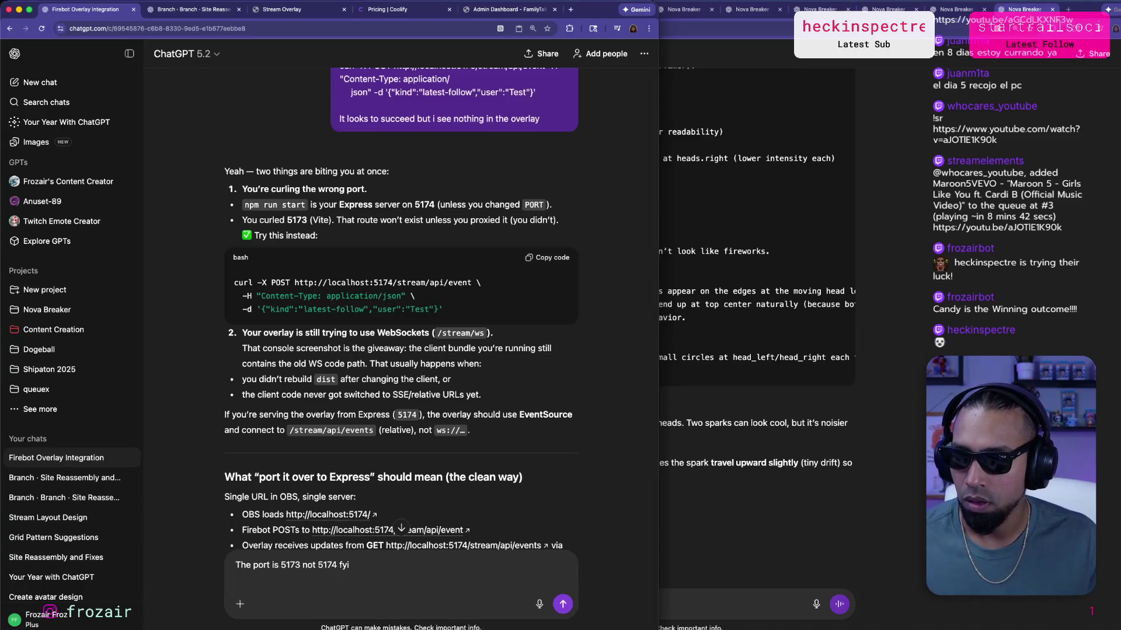
scroll(400, 333, down, 1)
scroll(399, 333, down, 2)
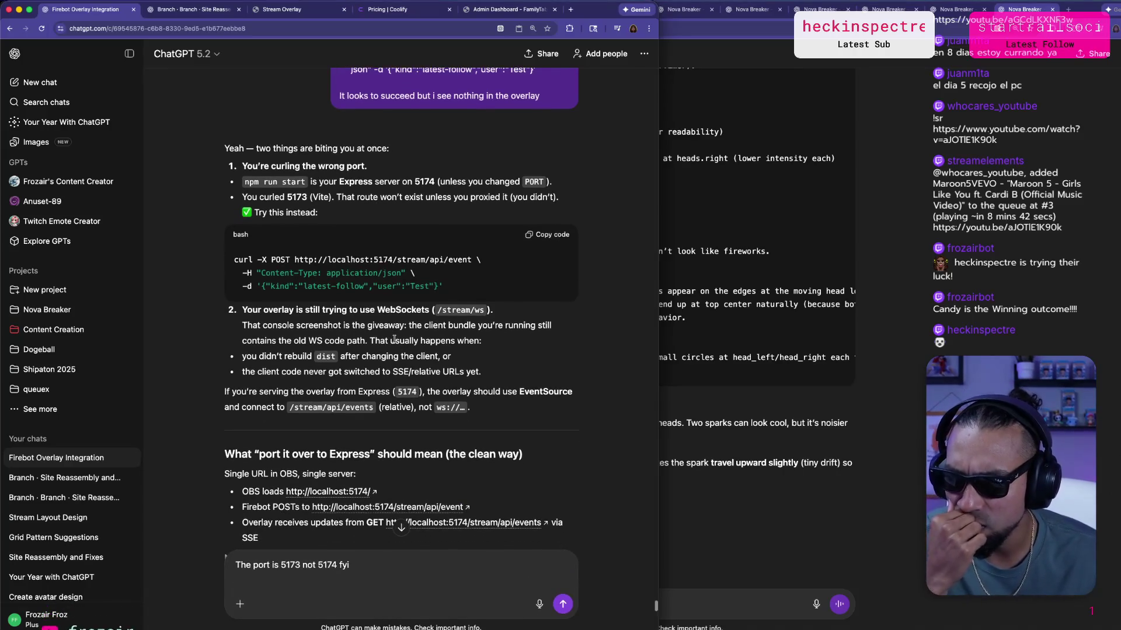
scroll(393, 334, down, 5)
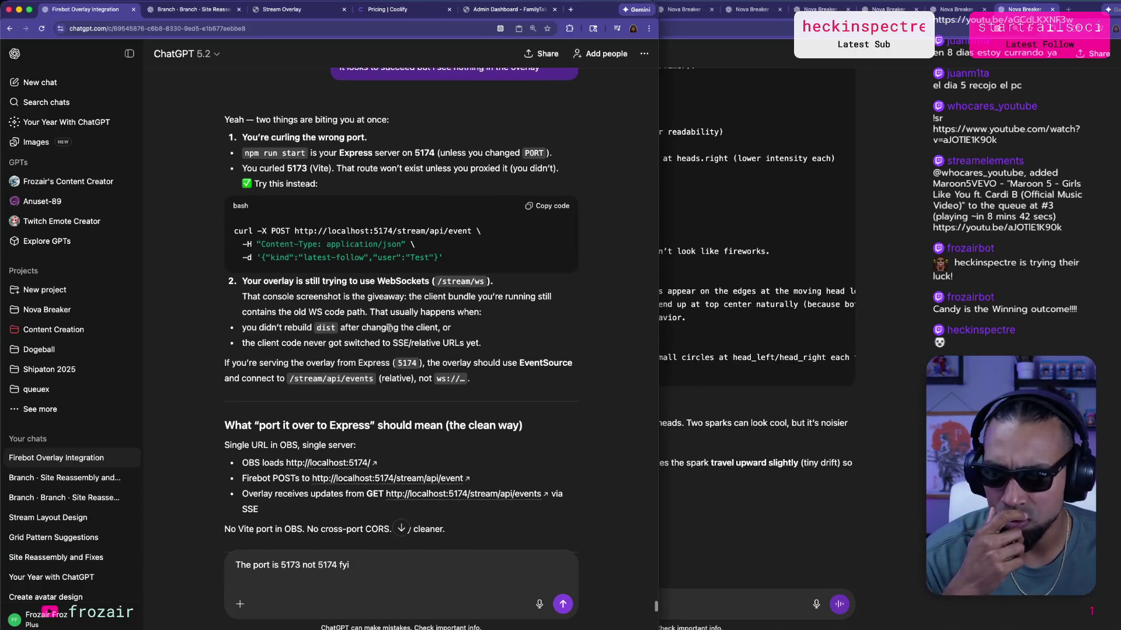
scroll(385, 333, down, 12)
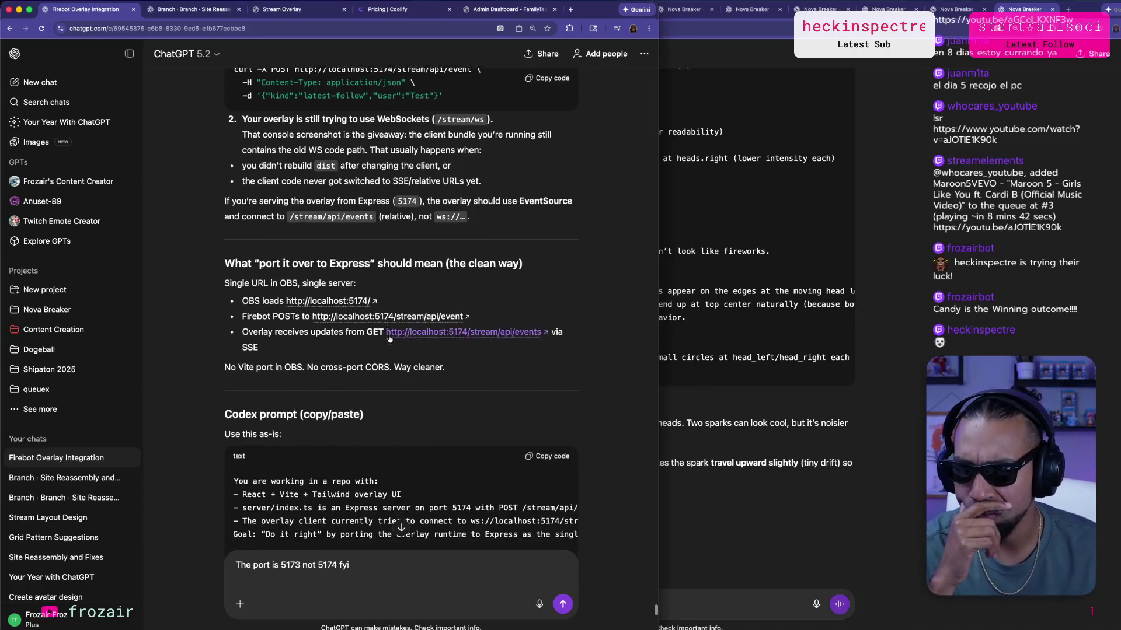
scroll(390, 336, down, 1)
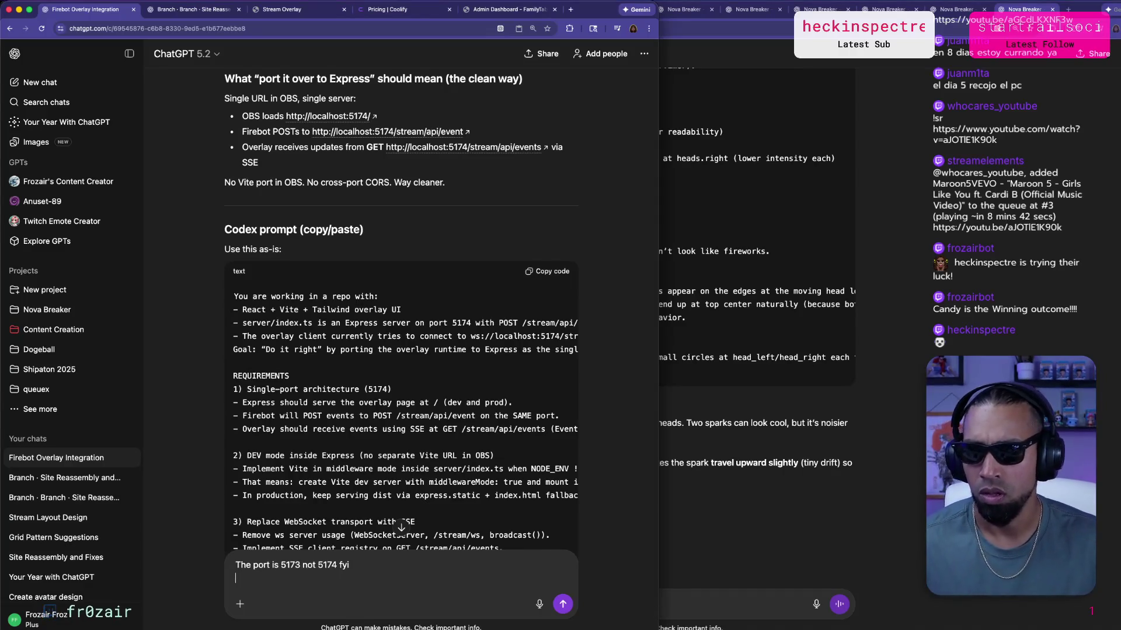
key(Return)
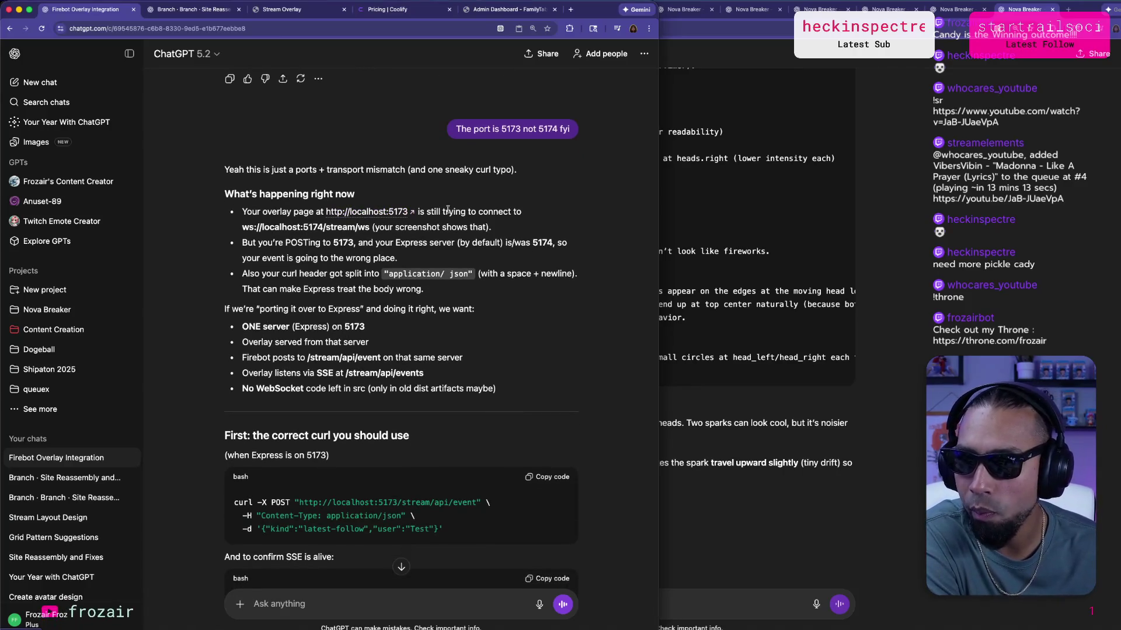
Read through ChatGPT's reply about the POST port, moving down the answer.
mouse_move(240, 244)
mouse_down()
mouse_move(310, 228)
mouse_move(291, 243)
mouse_up()
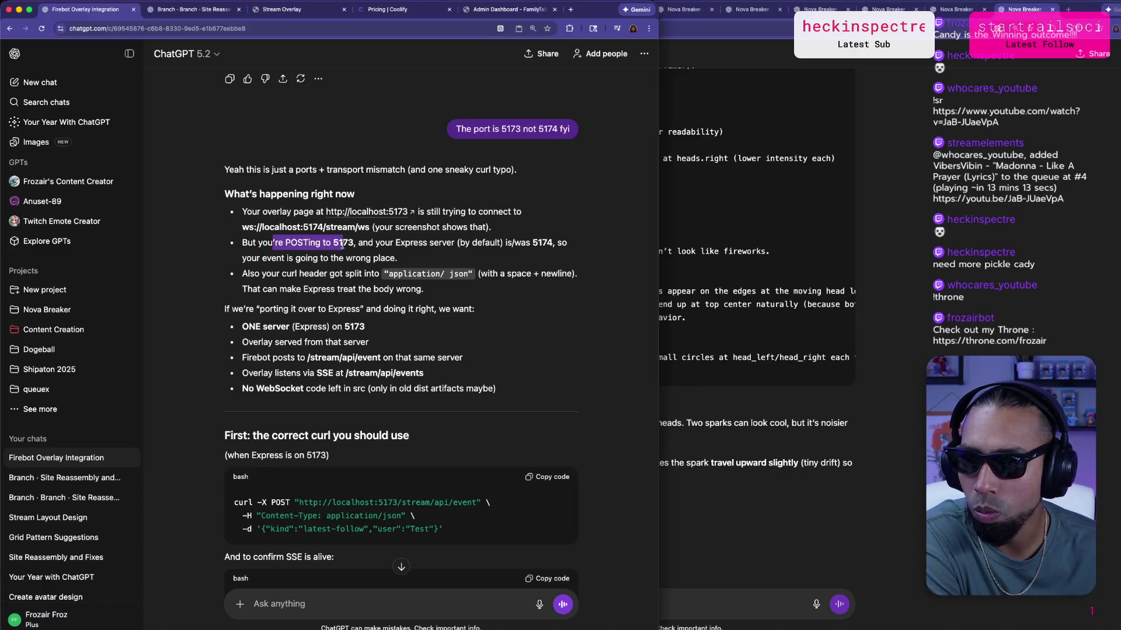
drag(407, 245, 514, 244)
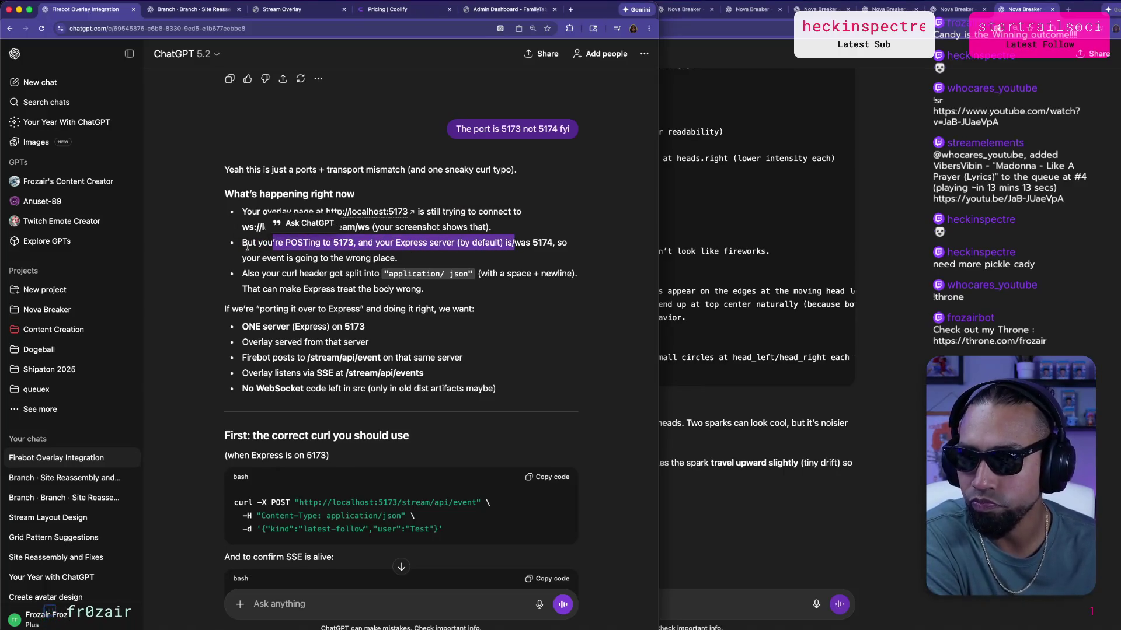
scroll(247, 246, down, 1)
scroll(247, 247, down, 3)
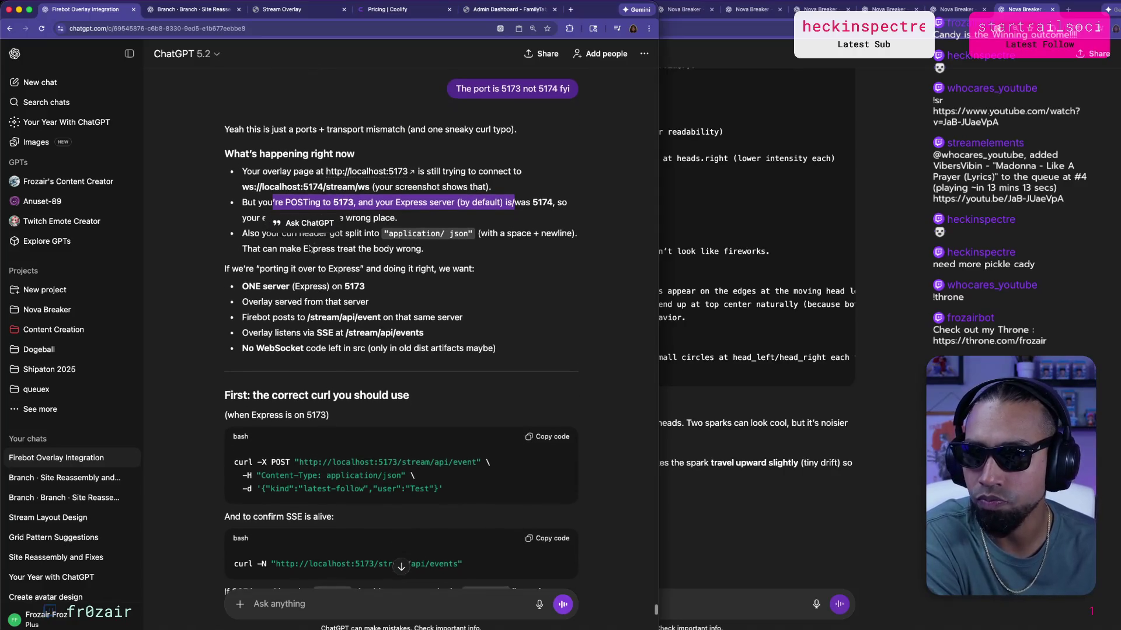
scroll(310, 247, down, 10)
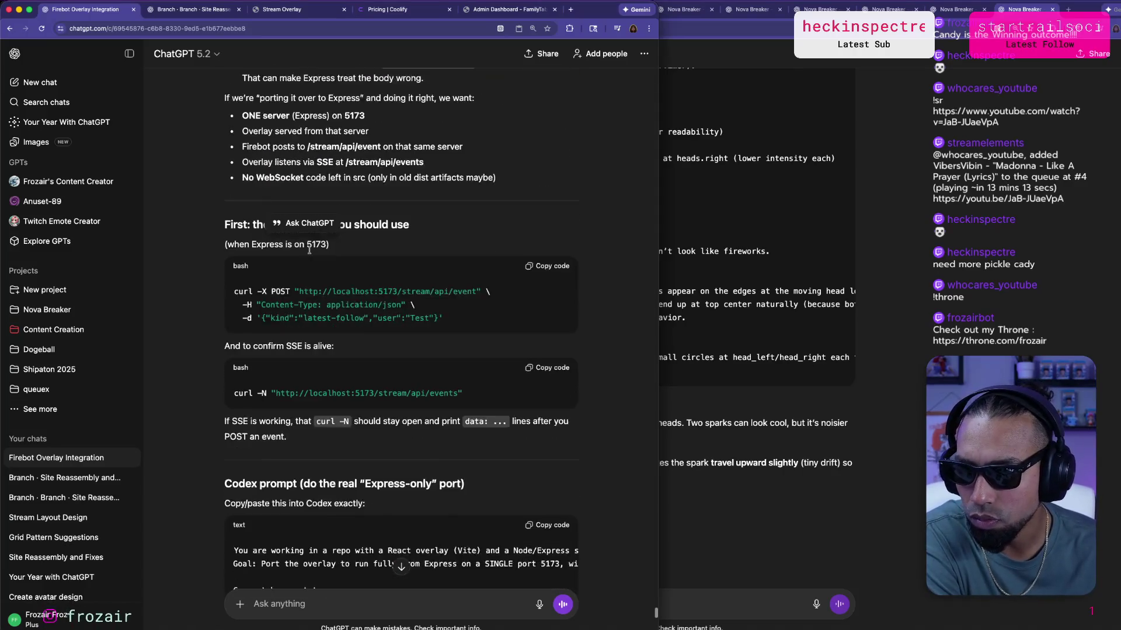
scroll(310, 250, down, 10)
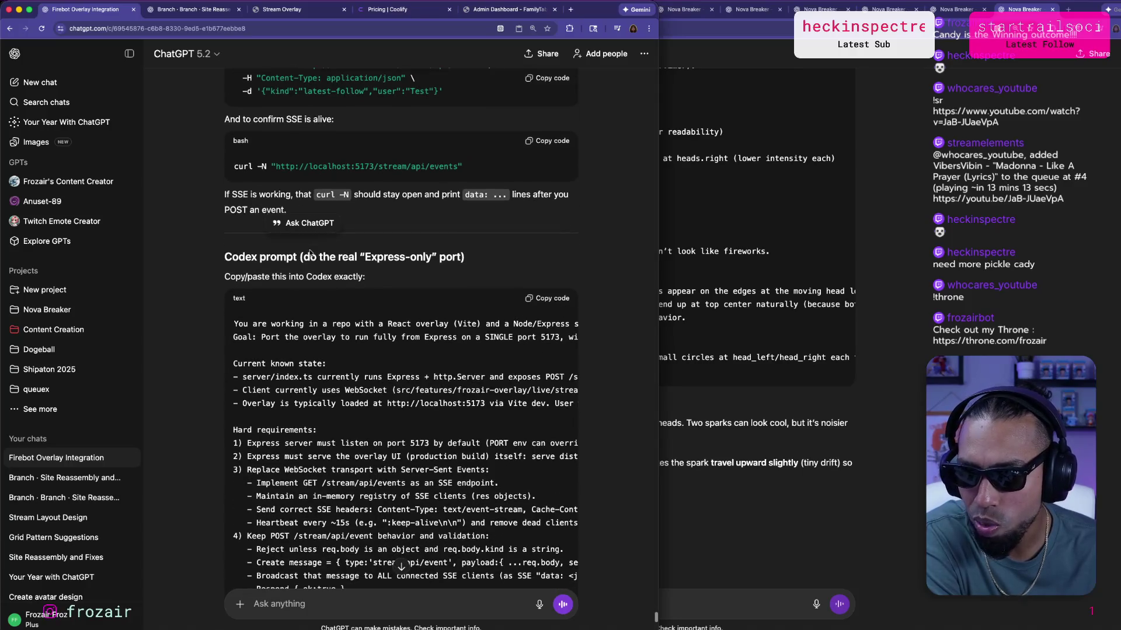
Copy the 'Codex prompt (do the real Express-only port)' code block.
scroll(521, 426, right, 3)
scroll(514, 423, left, 3)
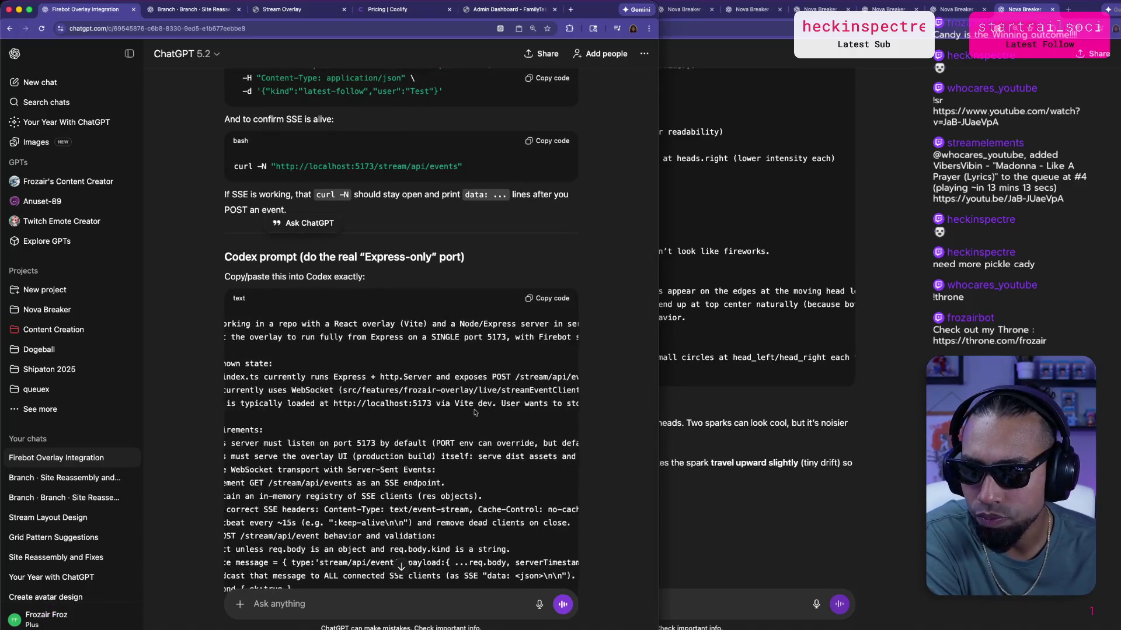
scroll(471, 412, down, 2)
scroll(472, 410, down, 5)
scroll(539, 172, up, 2)
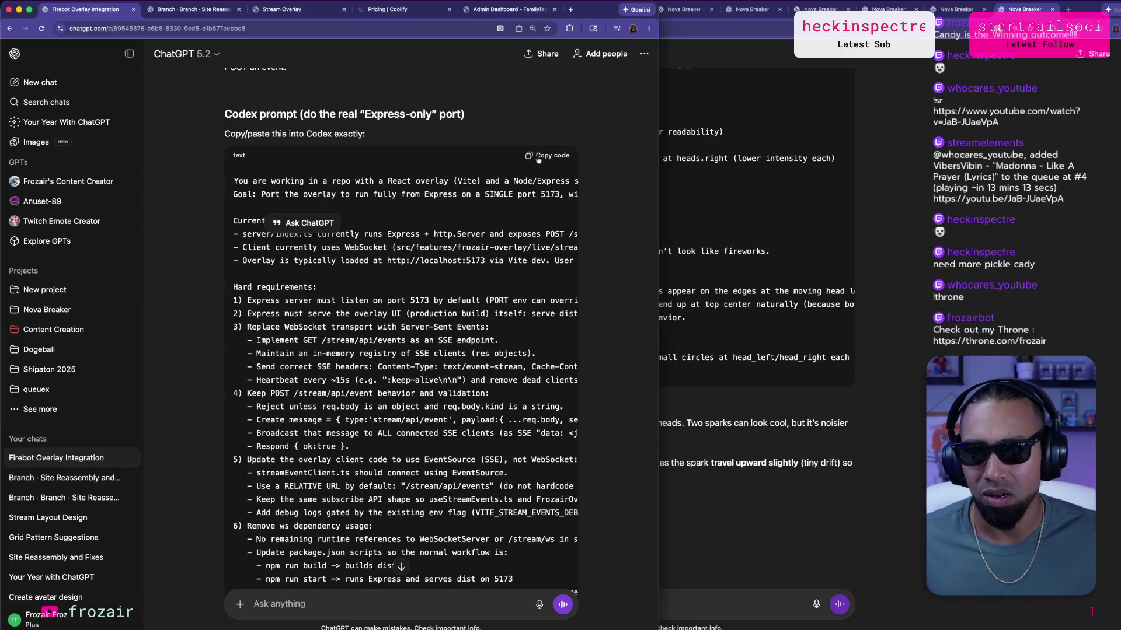
click(538, 156)
key(super+Tab)
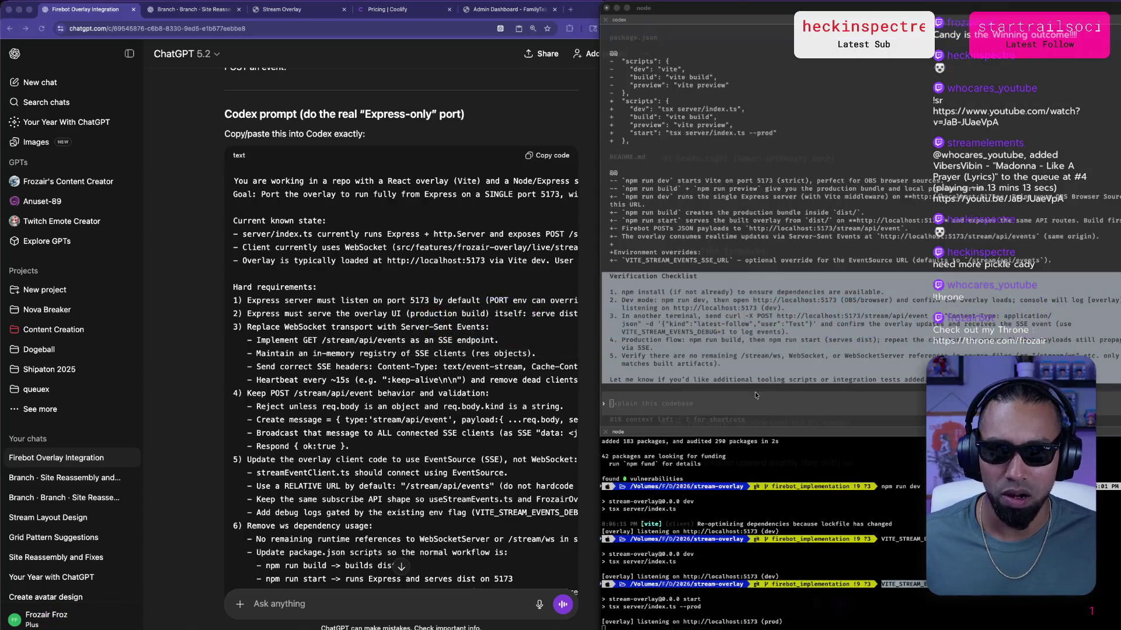
Paste the Express-only port prompt into Codex in iTerm and submit it.
click(755, 395)
key(super+v)
key(Return)
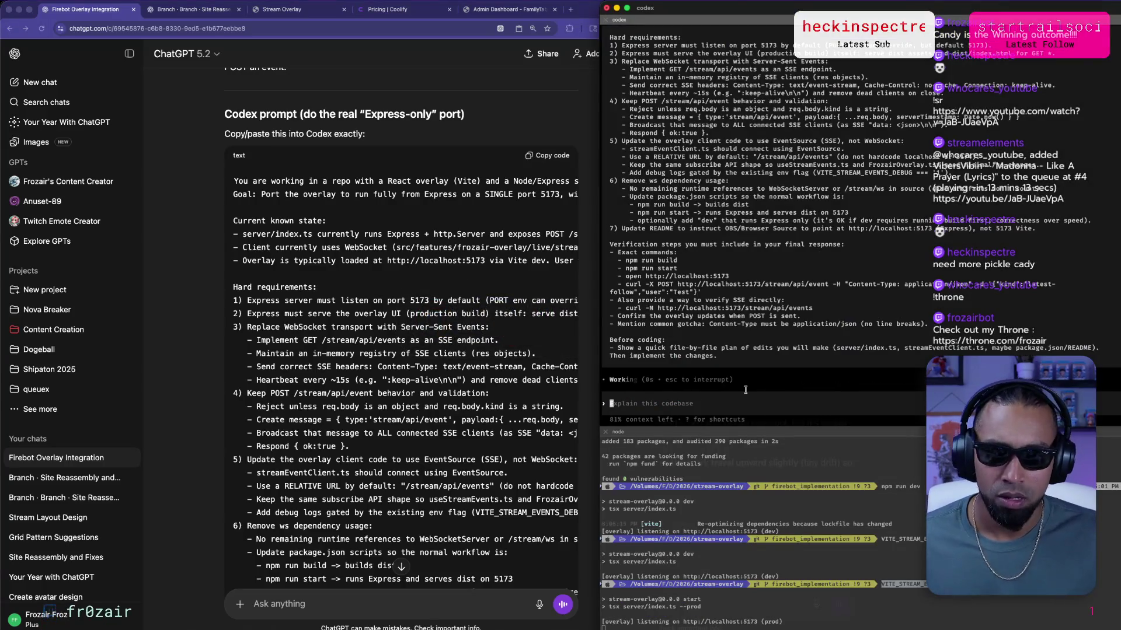
key(super+Tab)
key(super+Tab)
key(super+Tab)
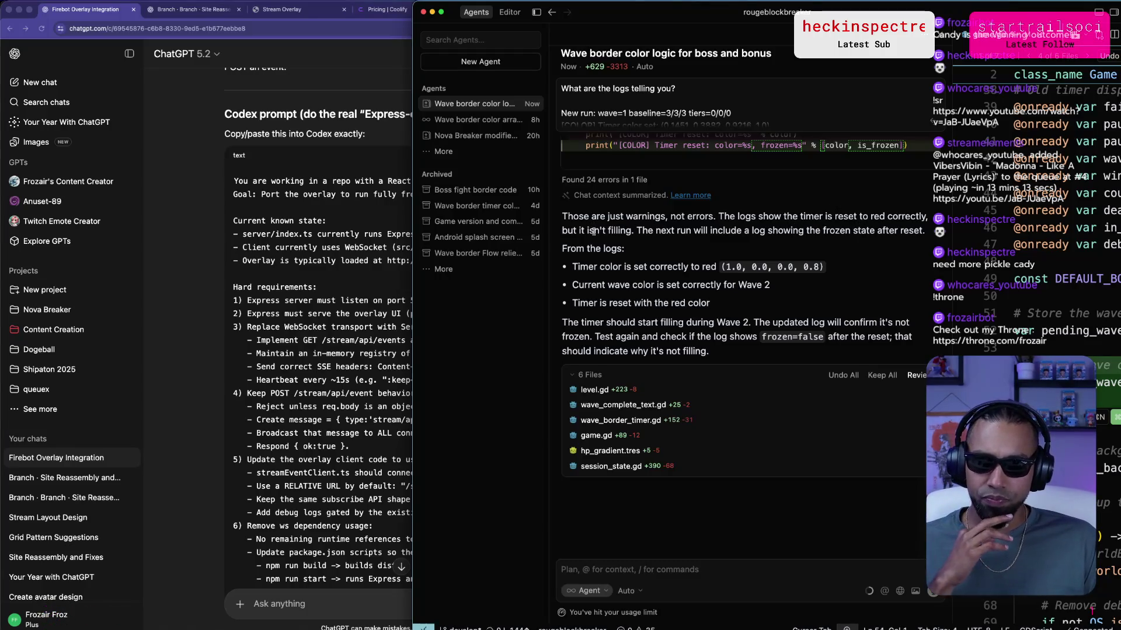
Review the agent's notes on the frozen-state log, red timer colour, timer reset and Wave 2 filling.
drag(638, 230, 850, 231)
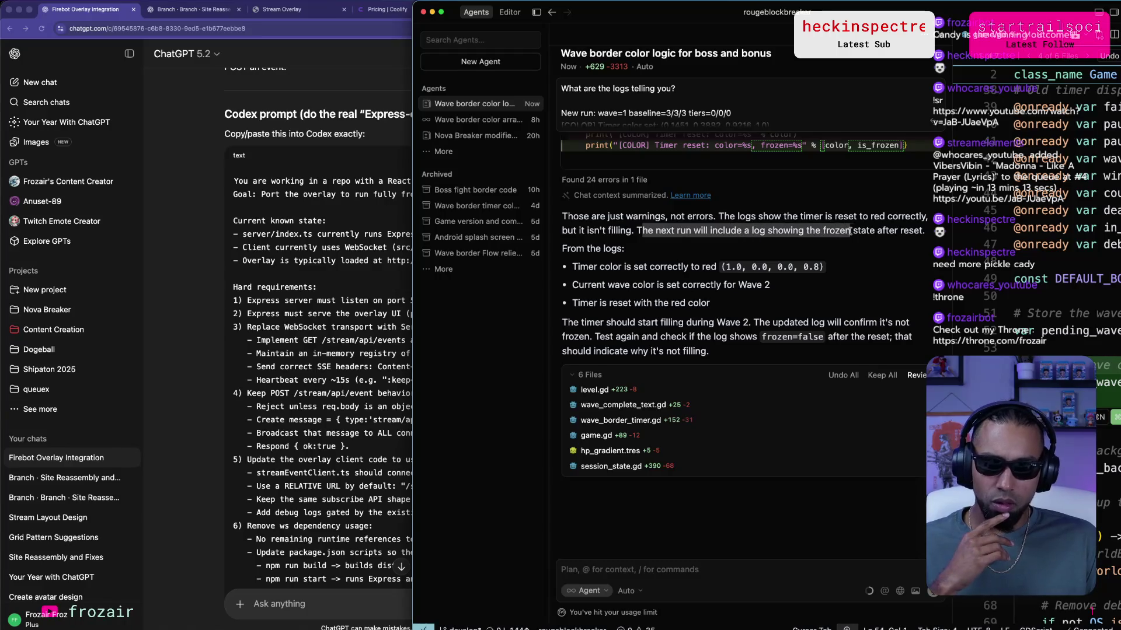
drag(636, 267, 821, 270)
drag(595, 286, 774, 289)
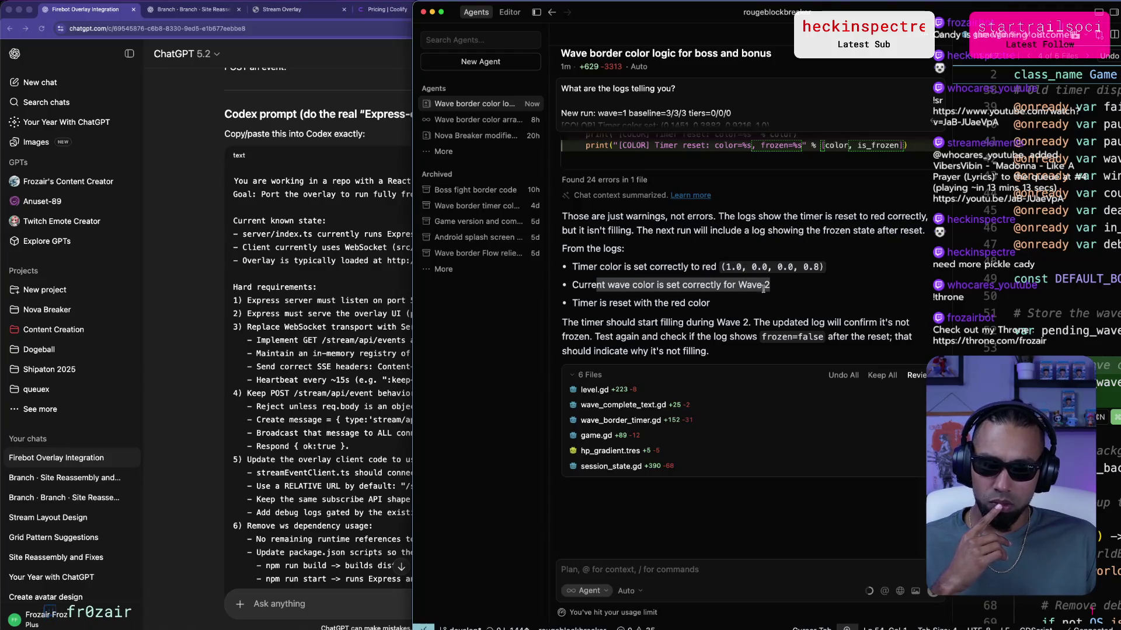
drag(595, 303, 669, 302)
drag(605, 322, 873, 322)
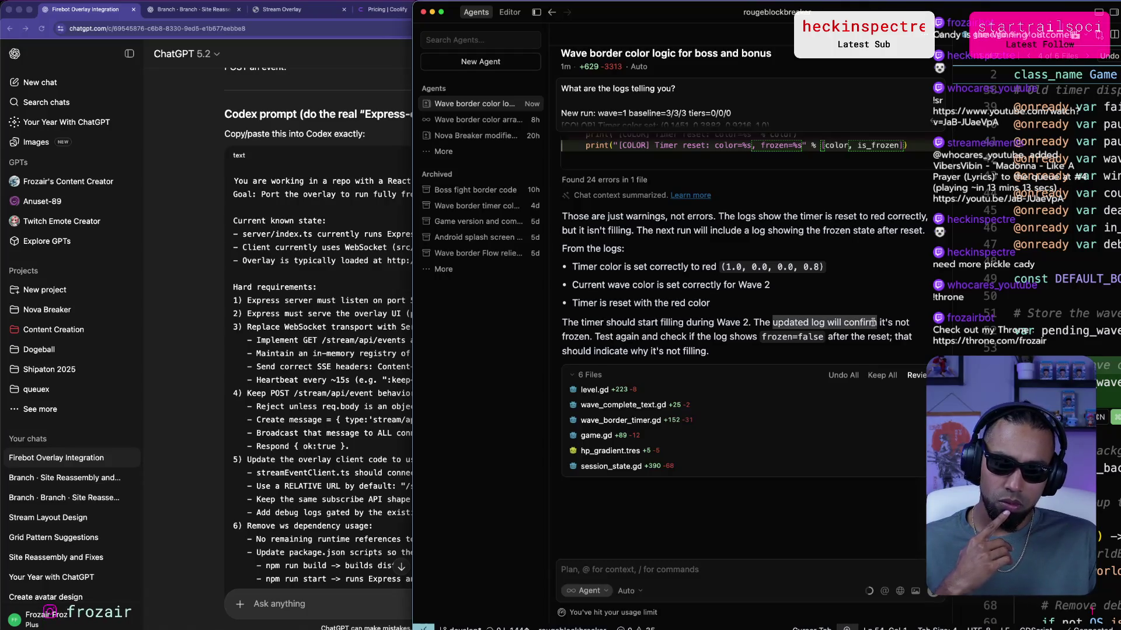
click(840, 342)
key(super+Tab)
key(super+Tab)
key(super+Tab)
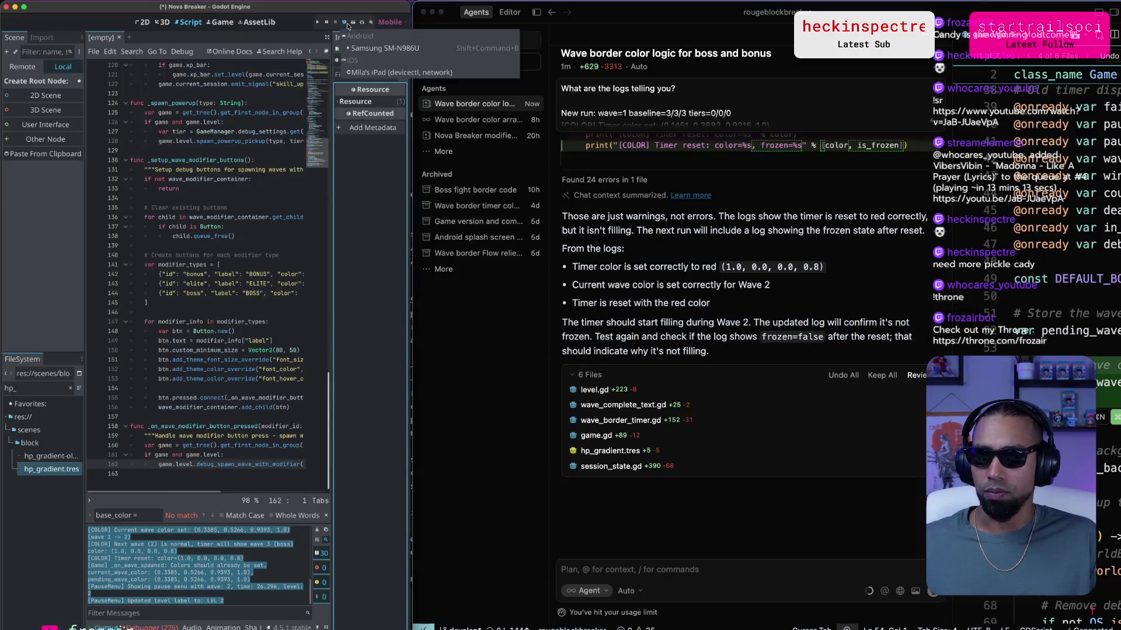
Remote-deploy Nova Breaker from Godot to the Samsung SM-N986U phone.
click(344, 22)
click(373, 48)
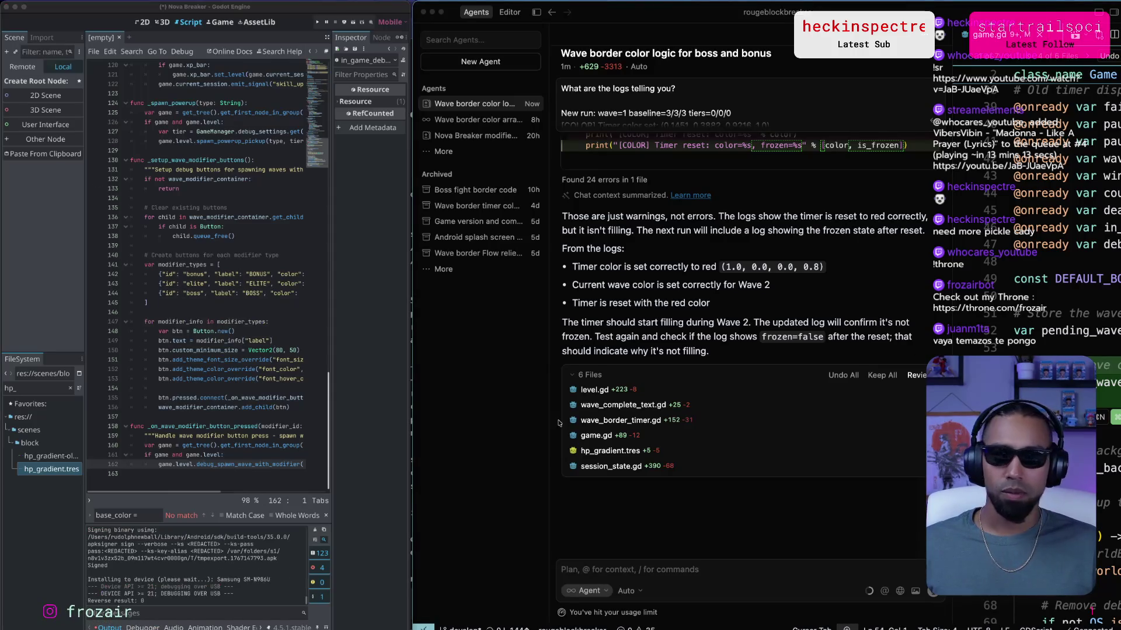
key(super+Tab)
key(super+Tab)
key(super+Tab)
key(super+Tab)
key(super+Tab)
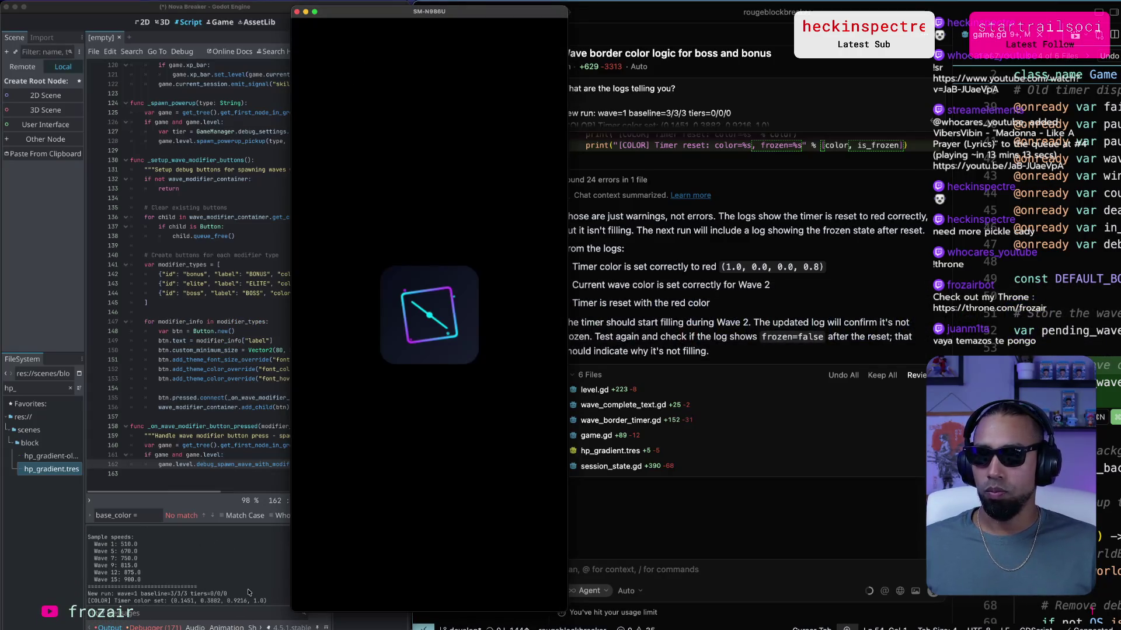
Clear Godot's output log and start a new Nova Breaker run on the phone.
drag(248, 593, 88, 579)
click(317, 531)
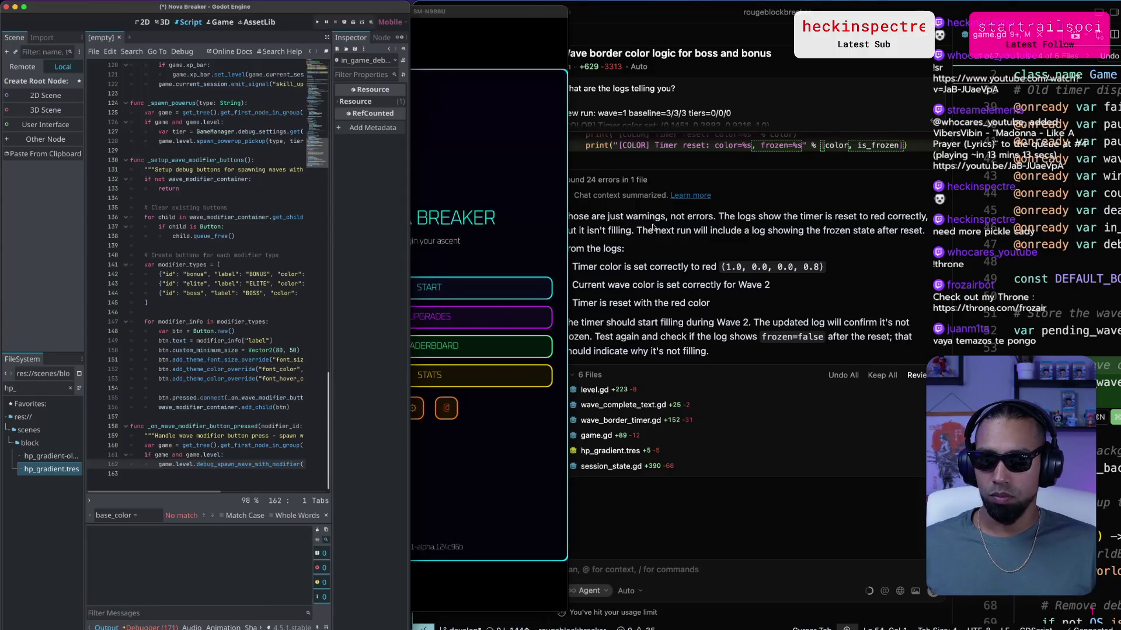
click(472, 286)
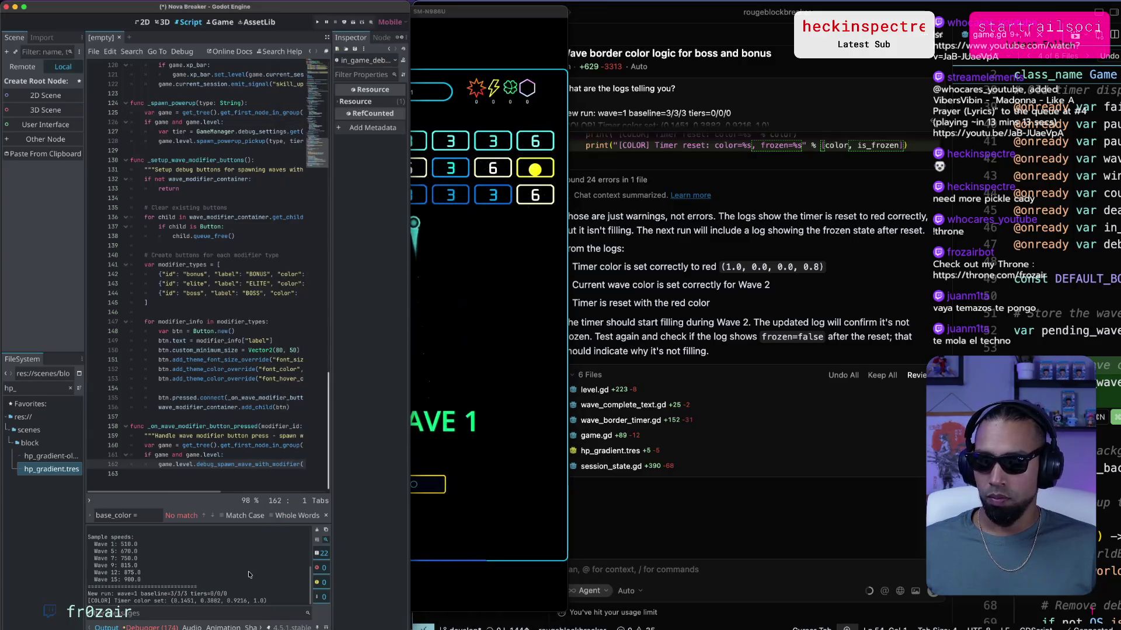
click(477, 285)
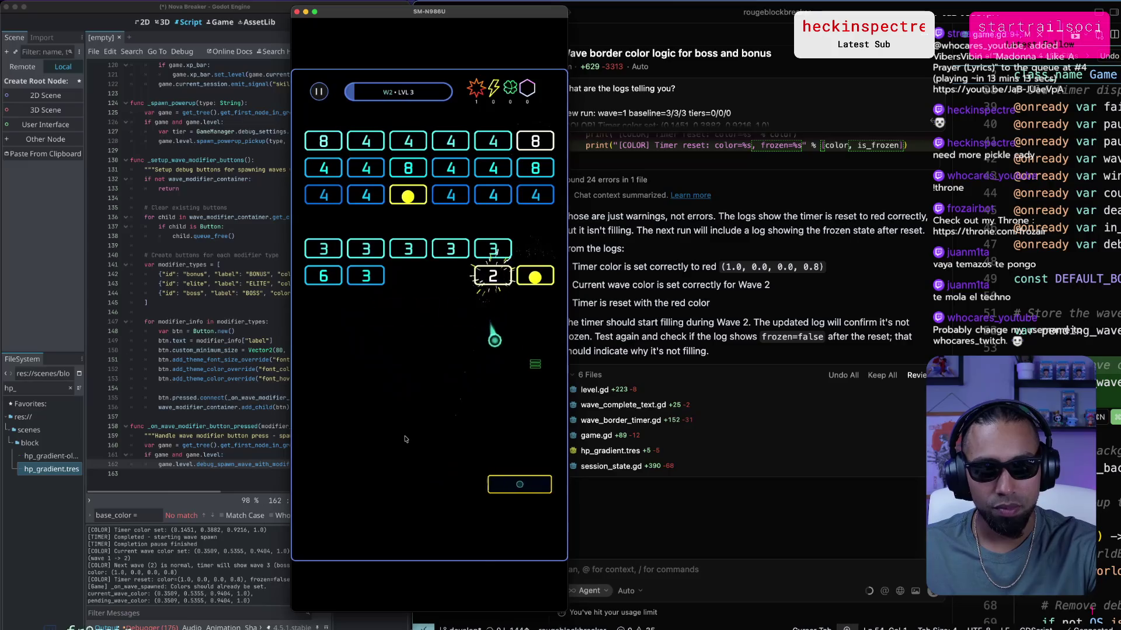
Pause the game in Wave 2 and select the new timer and colour log lines in Godot's Output.
key(Escape)
click(225, 571)
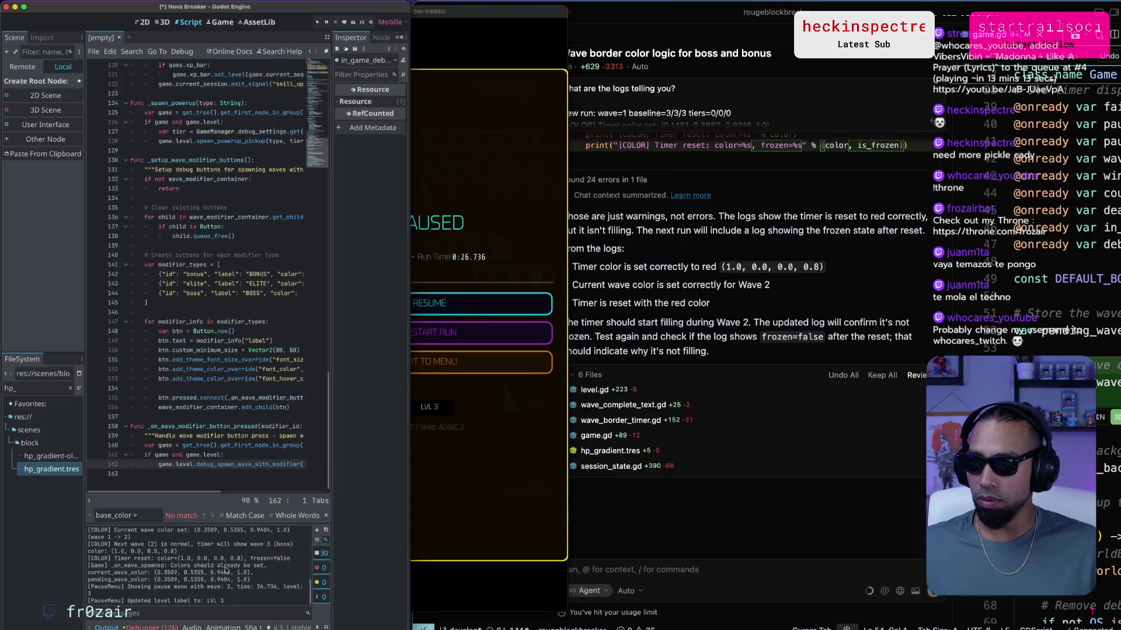
mouse_move(228, 601)
mouse_down()
mouse_move(143, 522)
mouse_move(152, 562)
mouse_up()
scroll(152, 569, up, 3)
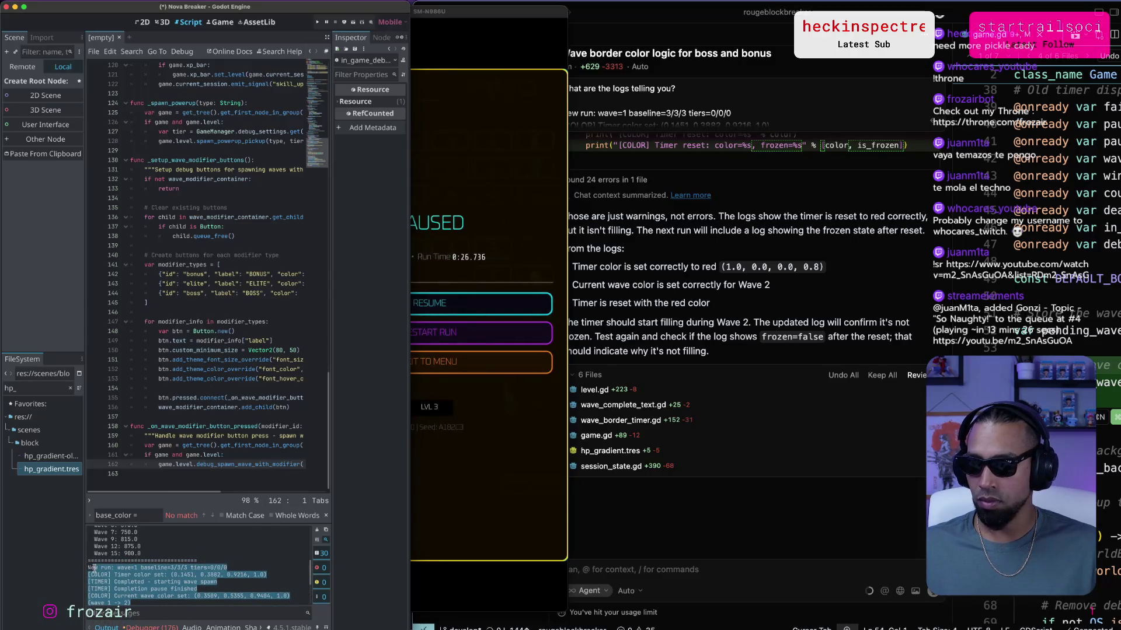
Ask the Cursor agent 'What the logs tell you?' with the pasted log lines.
click(799, 556)
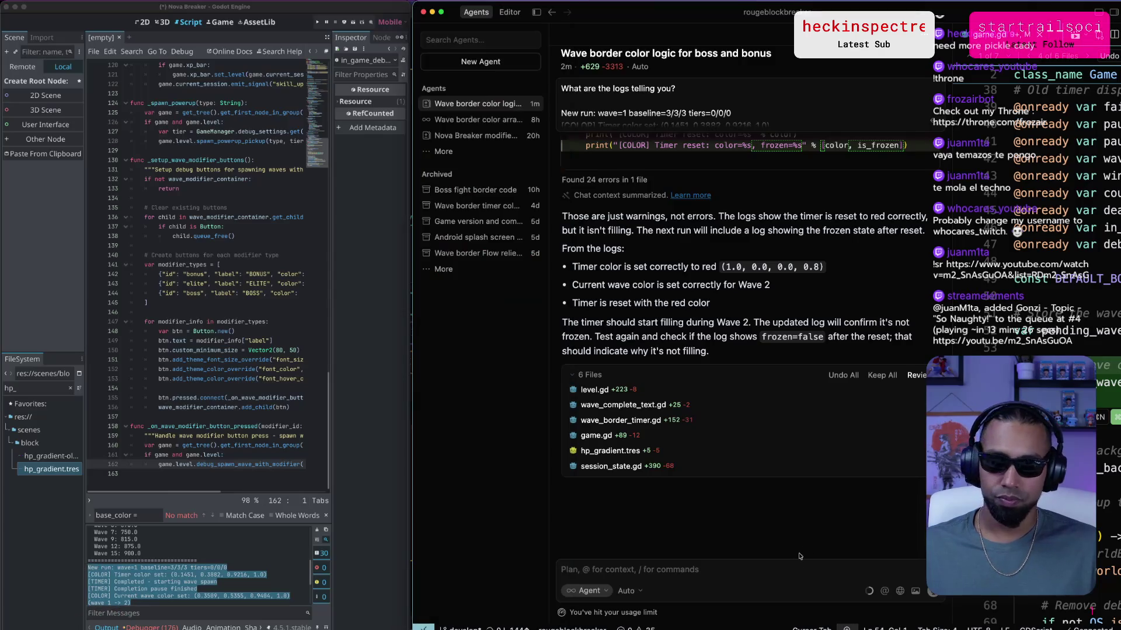
text(What the logs)
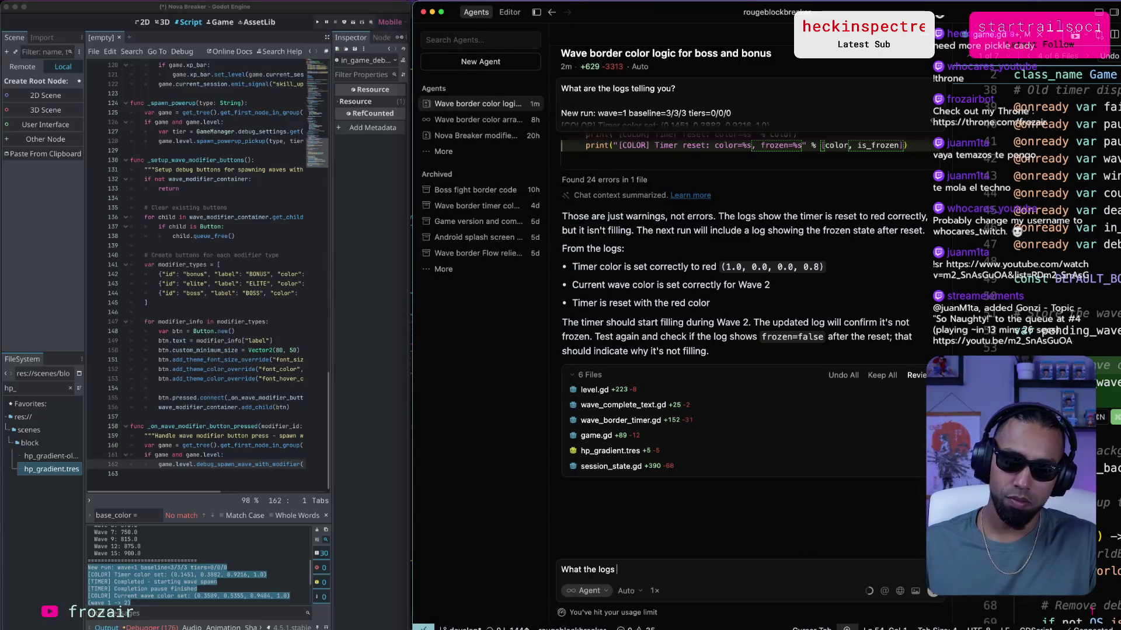
text(?)
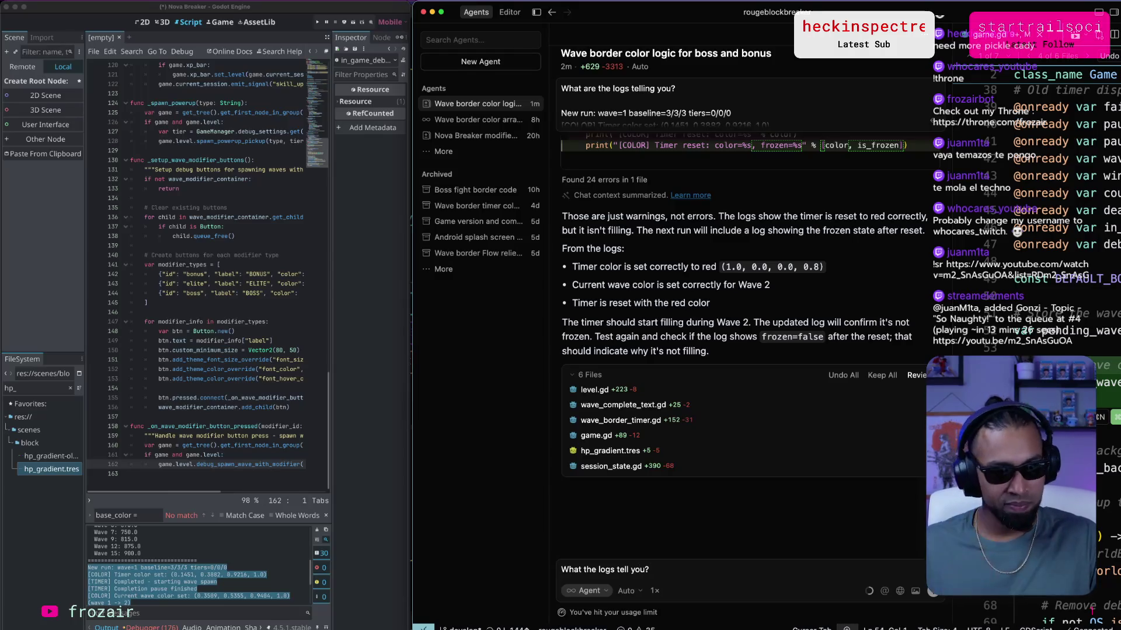
key(Return)
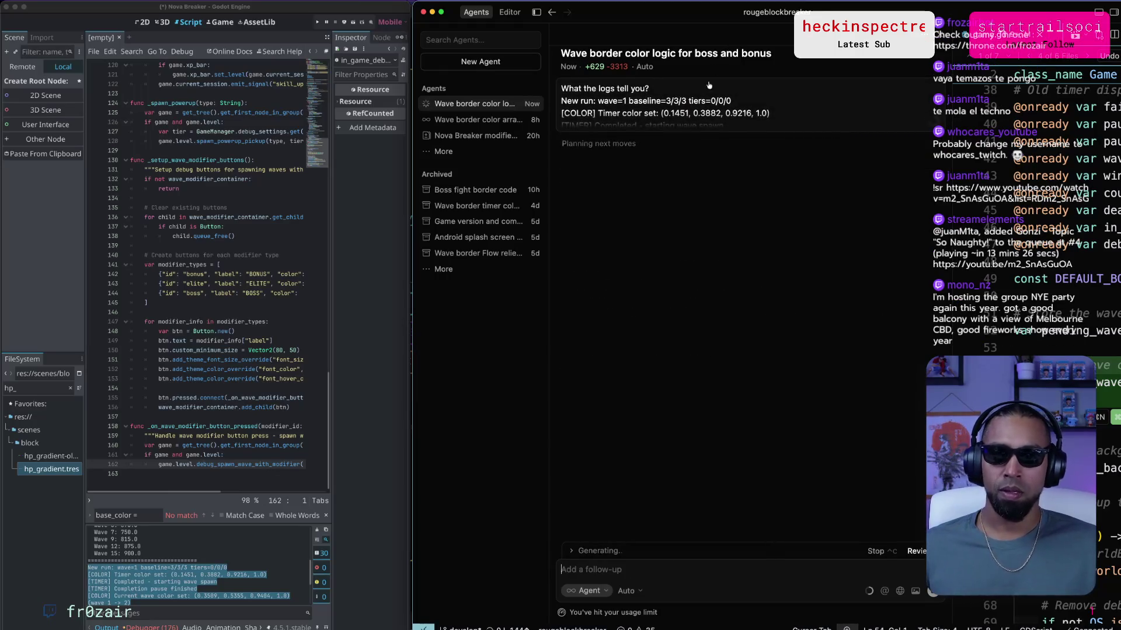
Review the initial timer colour and current wave colour values in the sent log message.
click(690, 111)
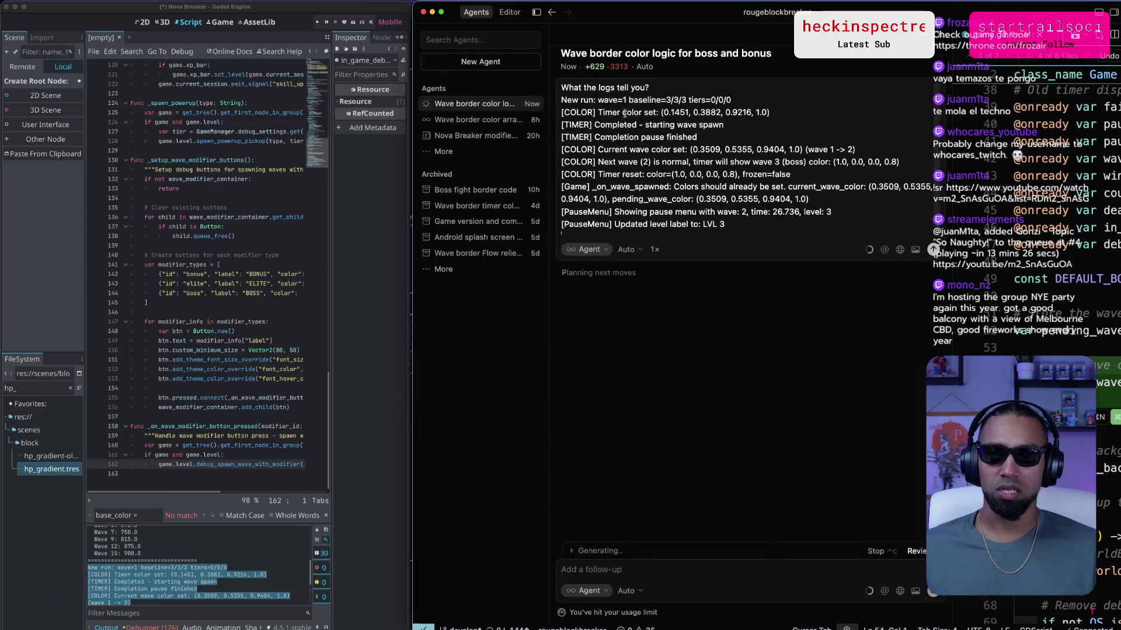
drag(664, 113, 768, 114)
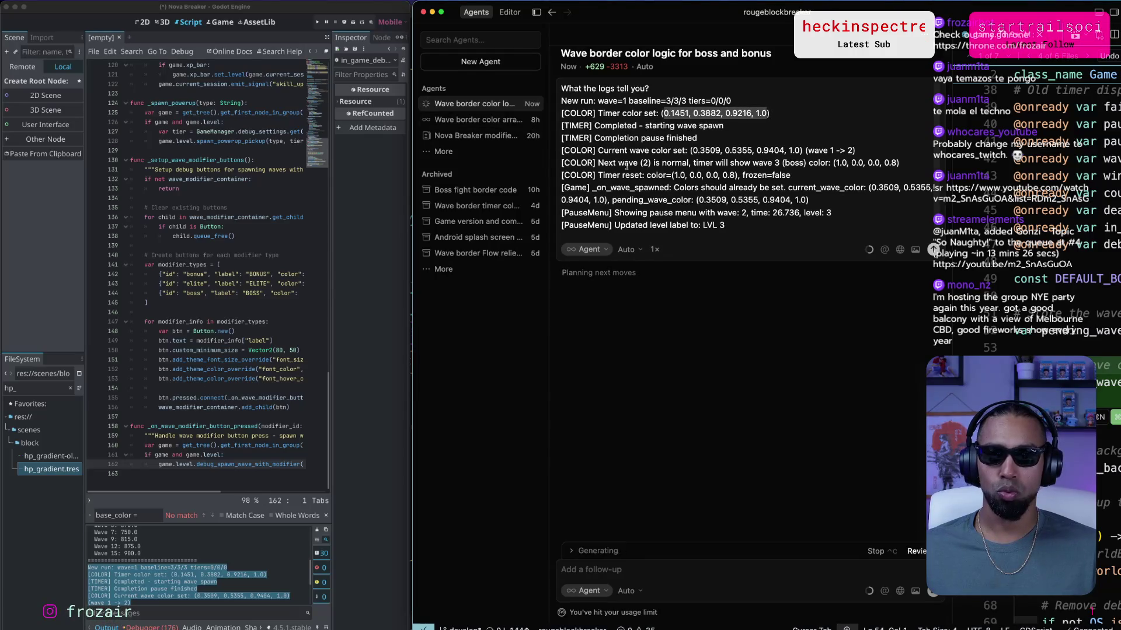
click(666, 151)
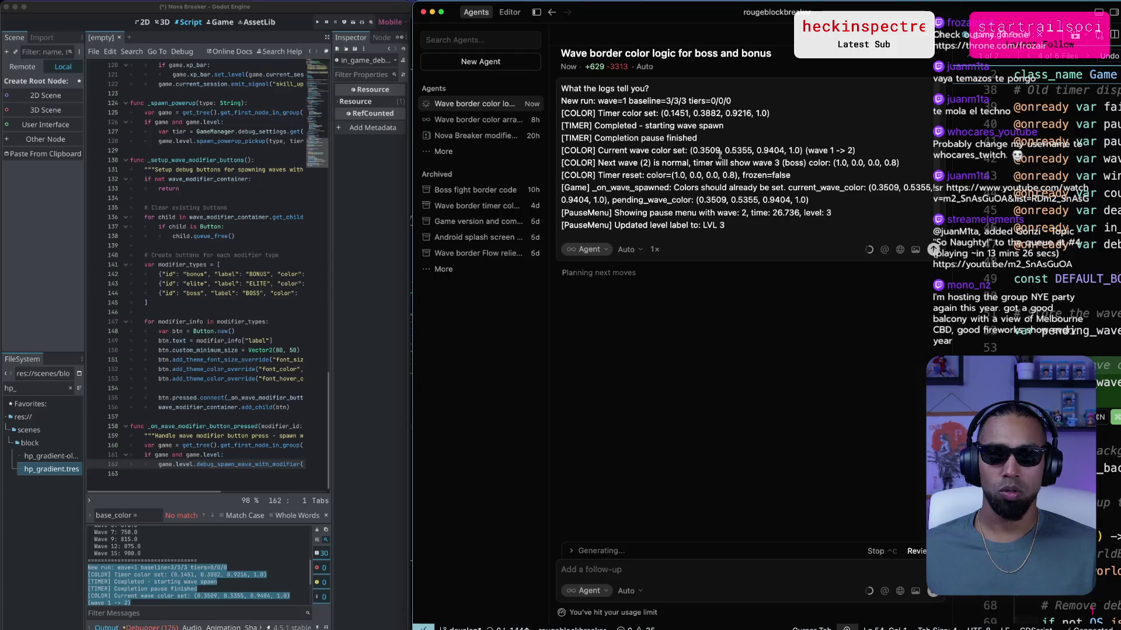
drag(700, 150, 713, 150)
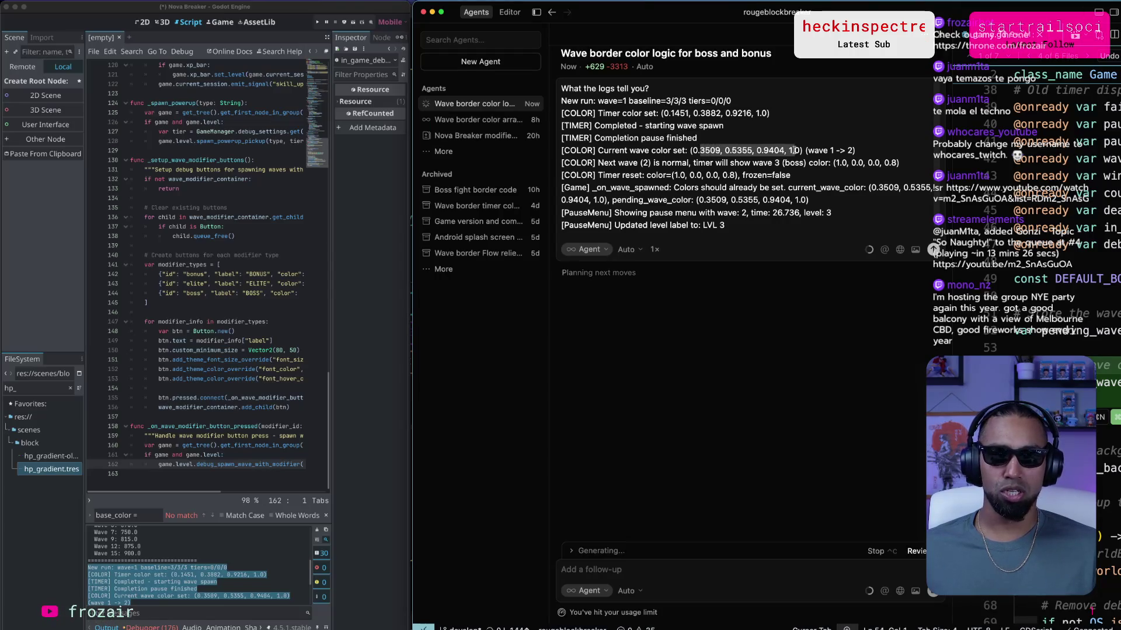
drag(795, 150, 803, 150)
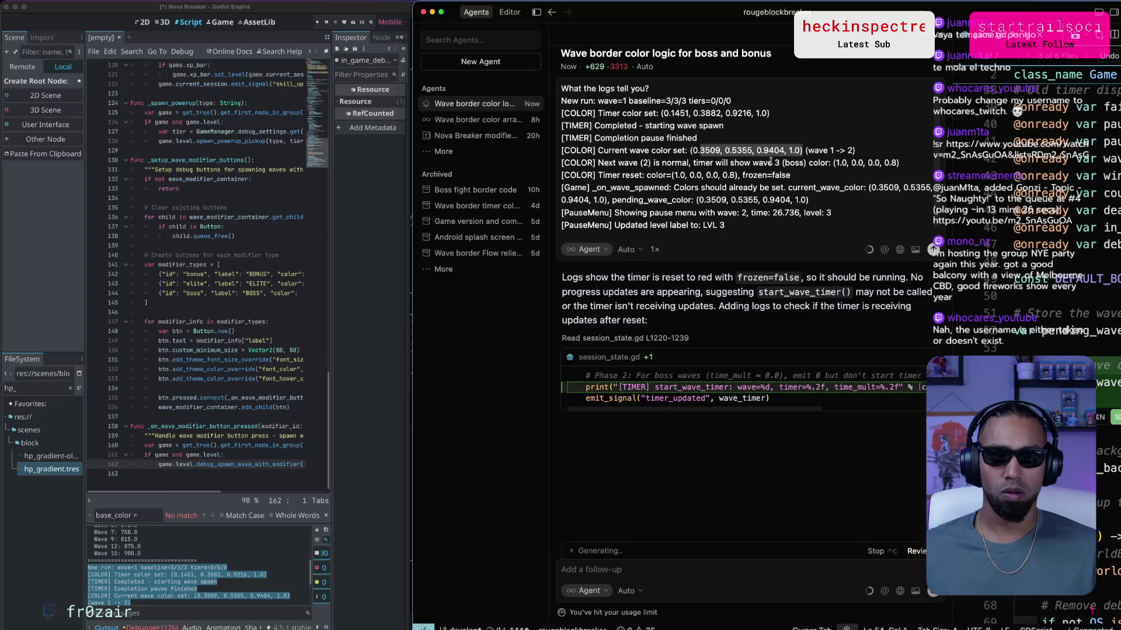
scroll(771, 161, down, 1)
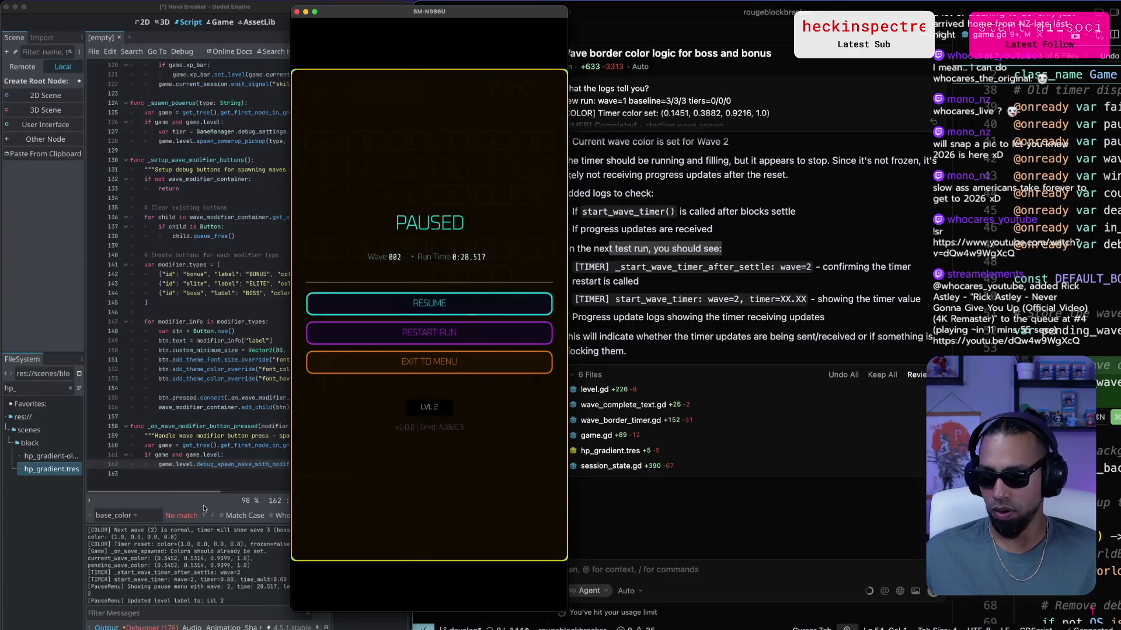
Copy the entire Godot console output.
click(219, 603)
scroll(199, 583, up, 15)
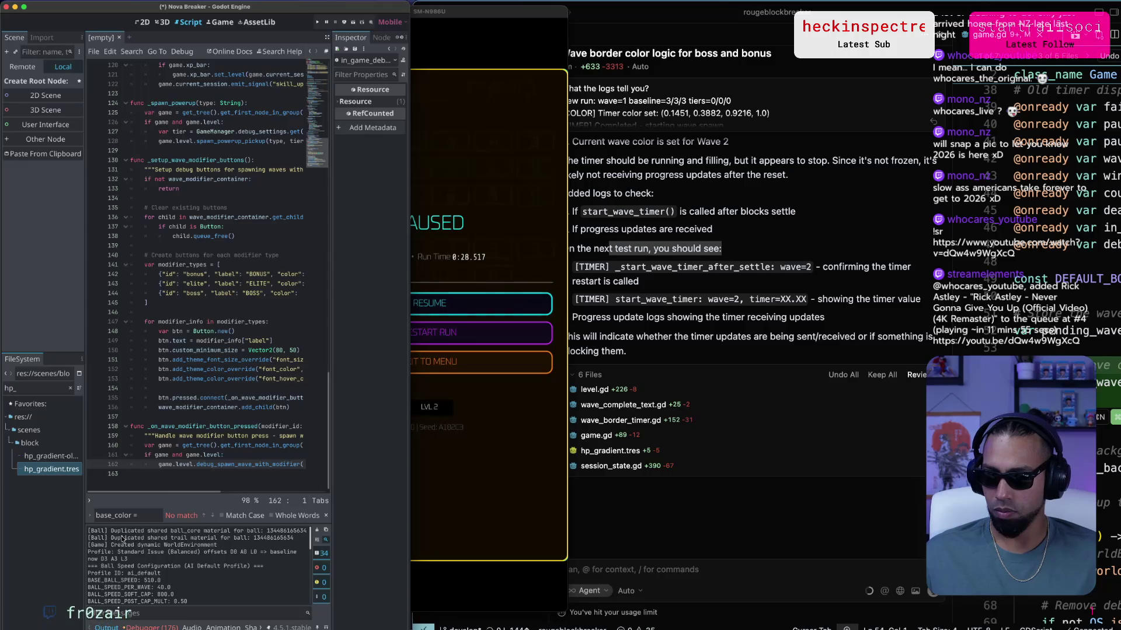
scroll(136, 582, down, 2)
scroll(136, 582, down, 3)
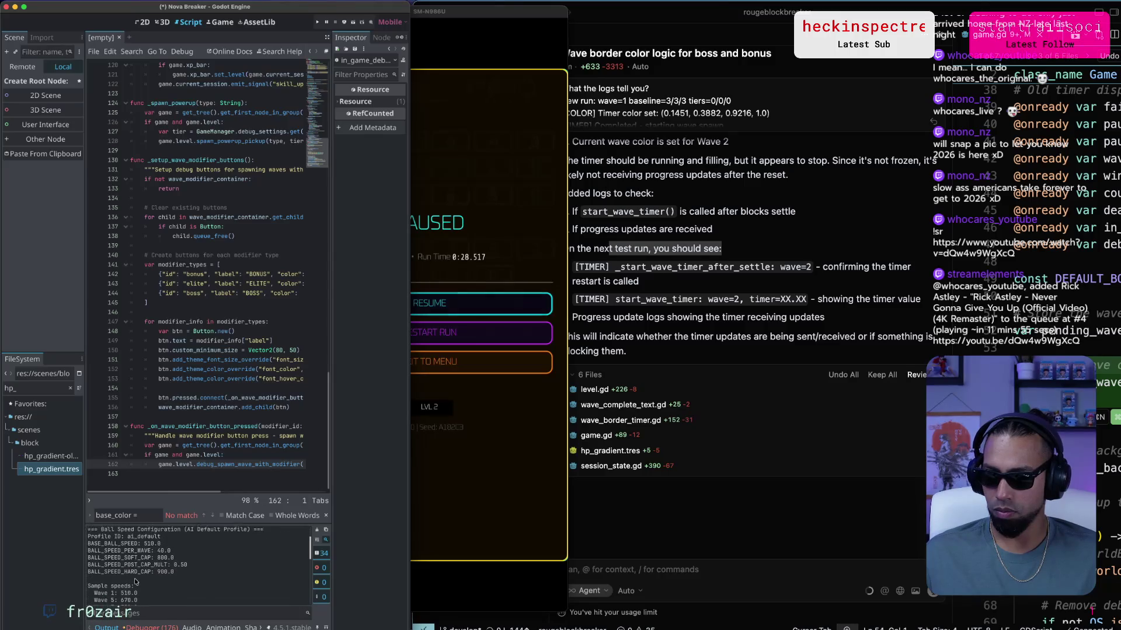
scroll(138, 578, down, 2)
key(super+a)
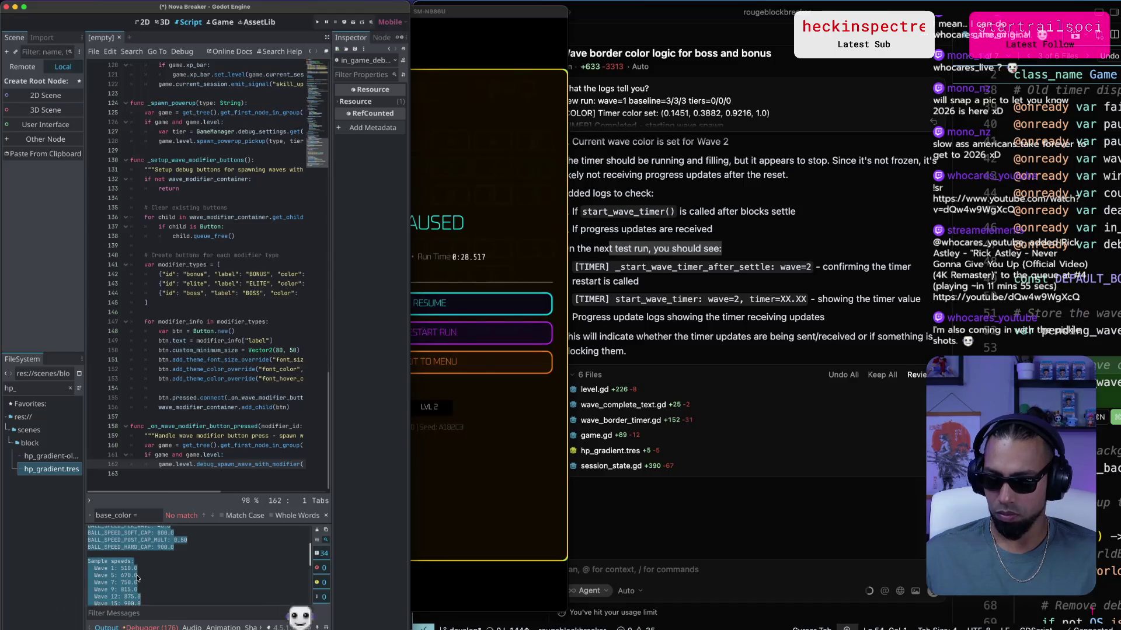
Draft 'What are you seeing?' in Cursor's agent chat with the console log pasted below.
click(850, 548)
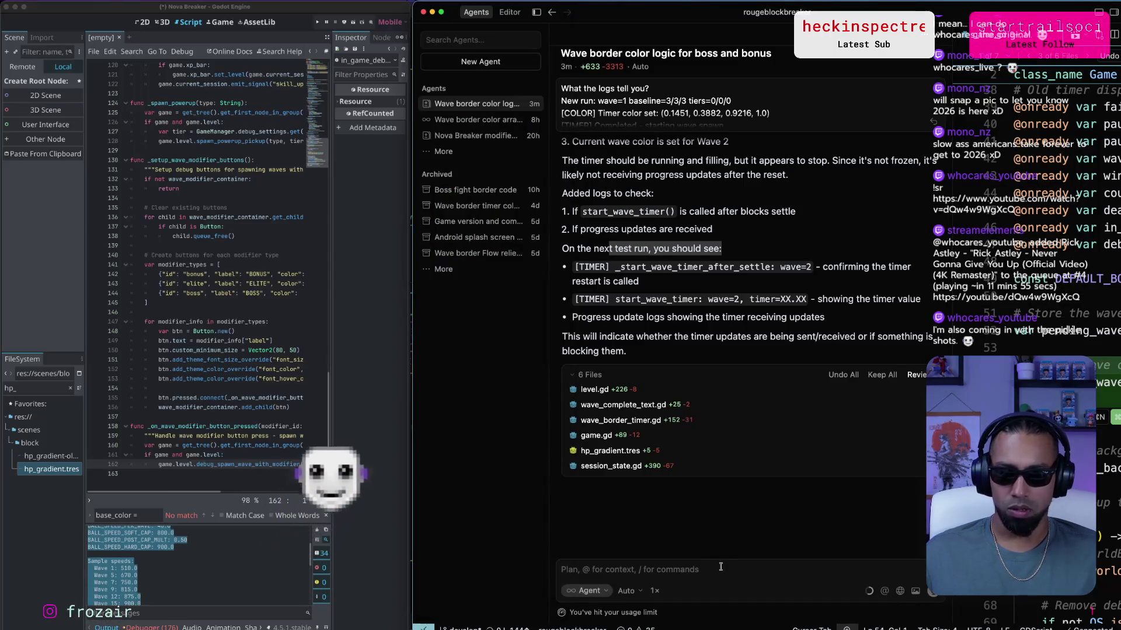
text(What are you seeing?)
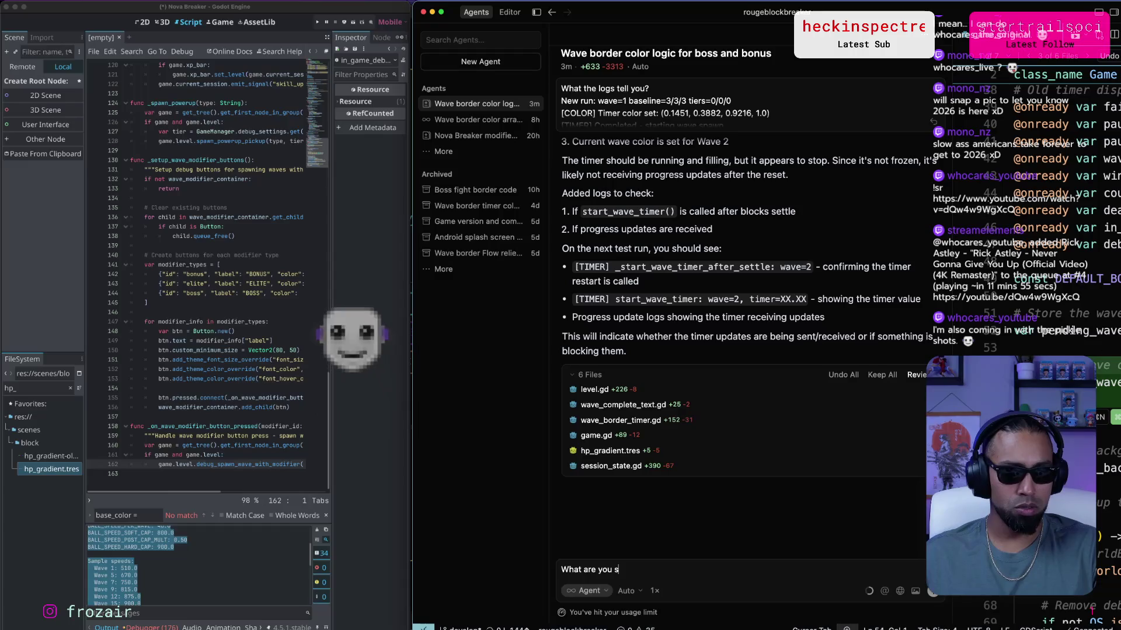
key(shift+Return)
key(super+v)
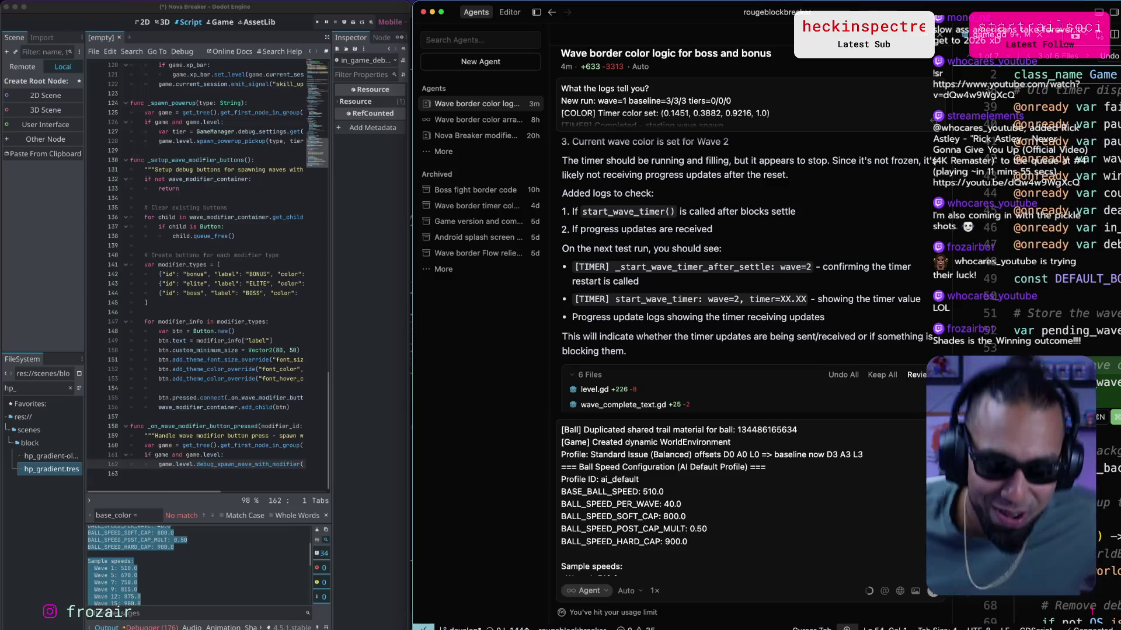
scroll(775, 540, down, 15)
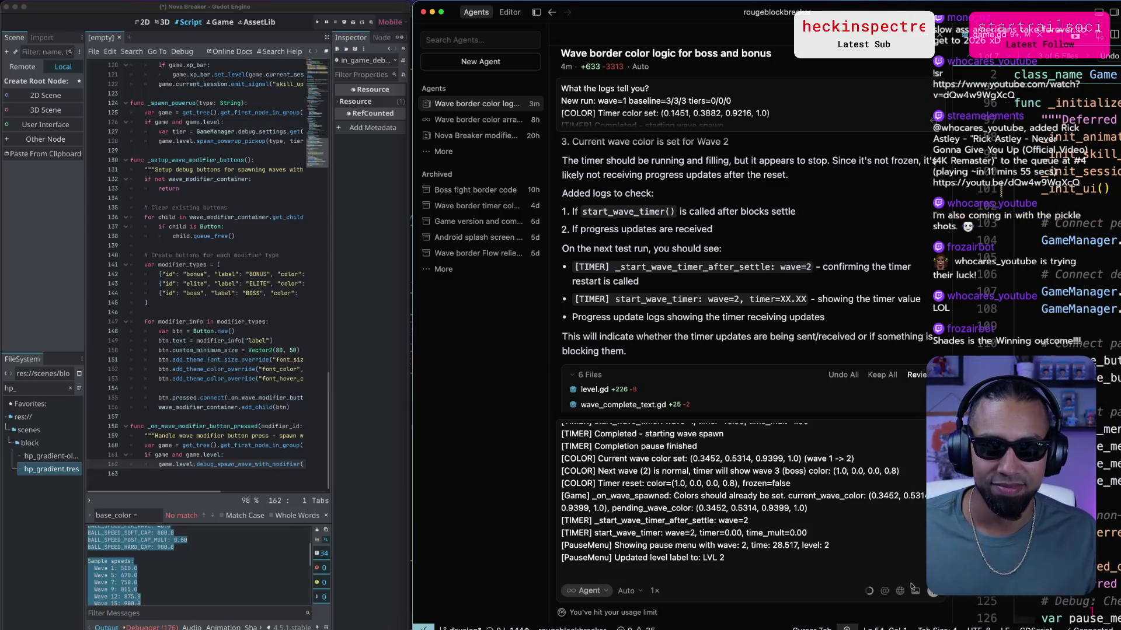
key(super+Tab)
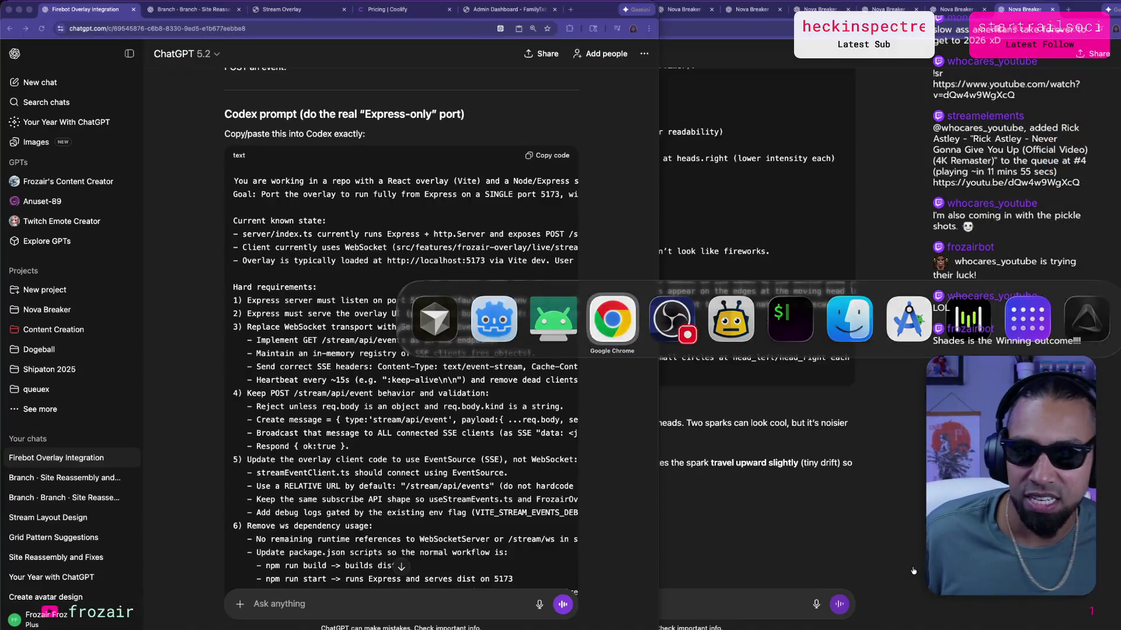
Stop the running overlay server and run npm run build.
scroll(450, 251, up, 2)
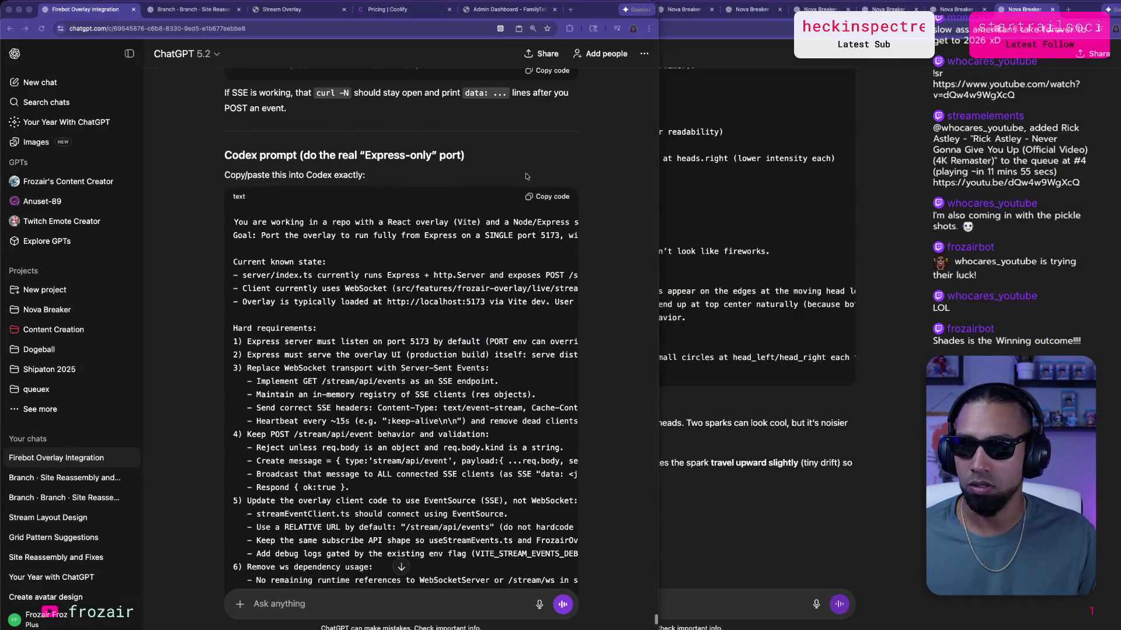
scroll(519, 216, down, 15)
key(super+Tab)
key(super+Tab)
key(super+Tab)
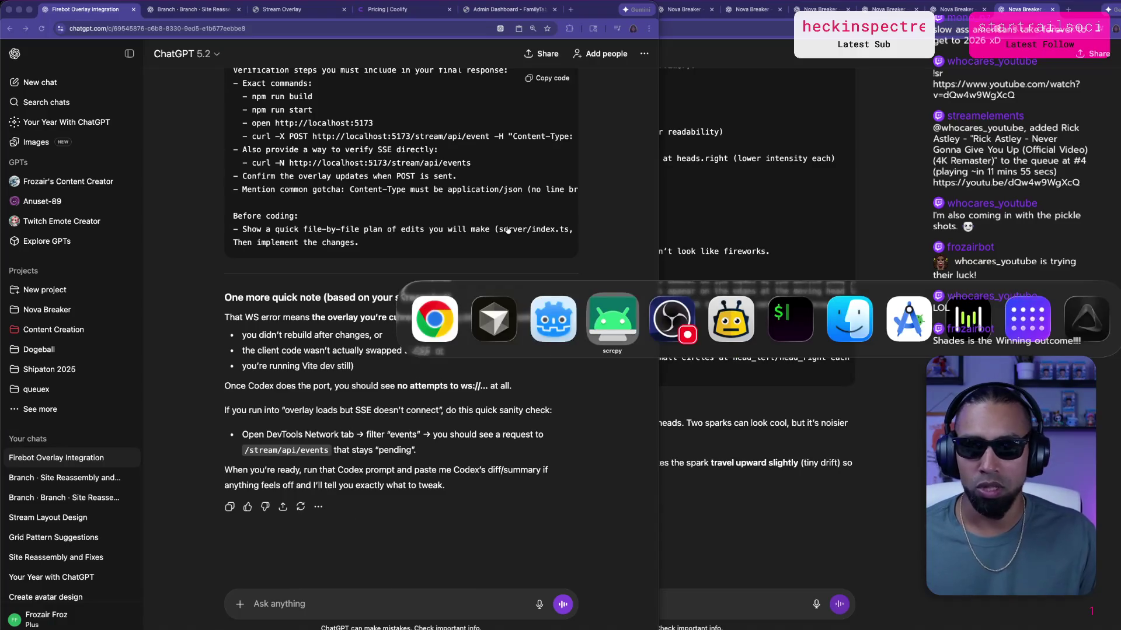
key(super+Tab)
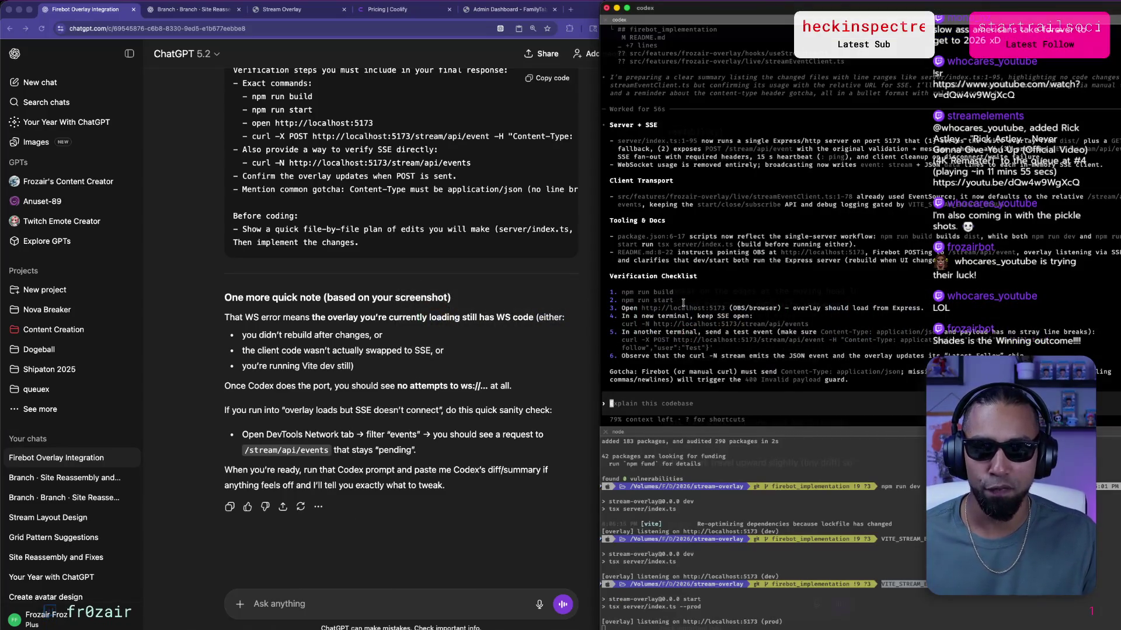
click(764, 482)
key(ctrl+c)
key(Up)
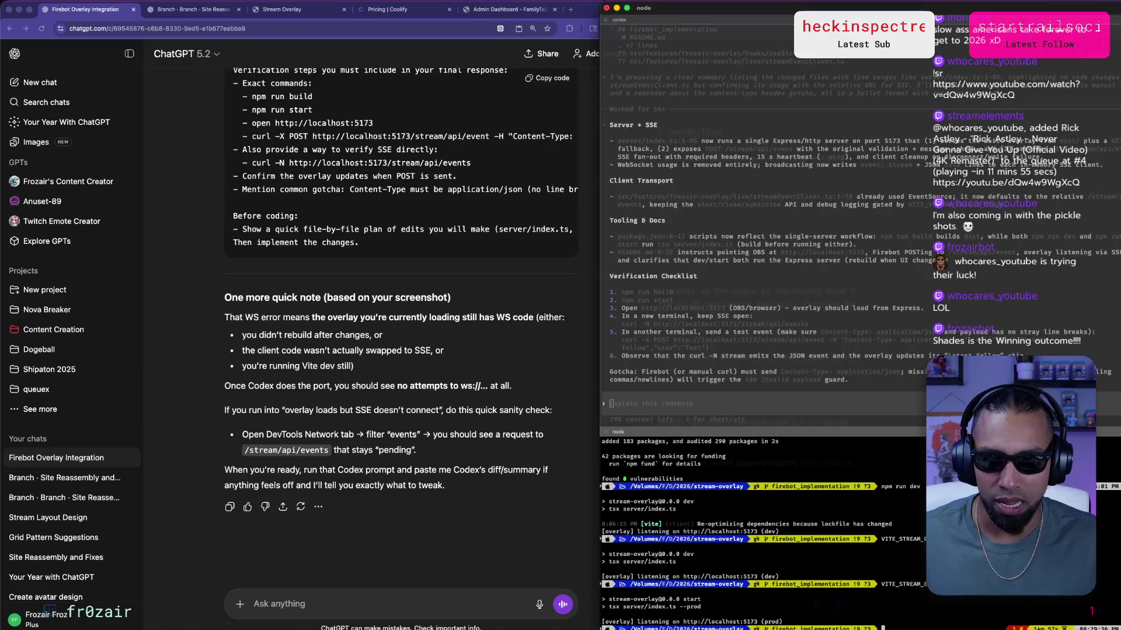
key(ctrl+u)
text(np)
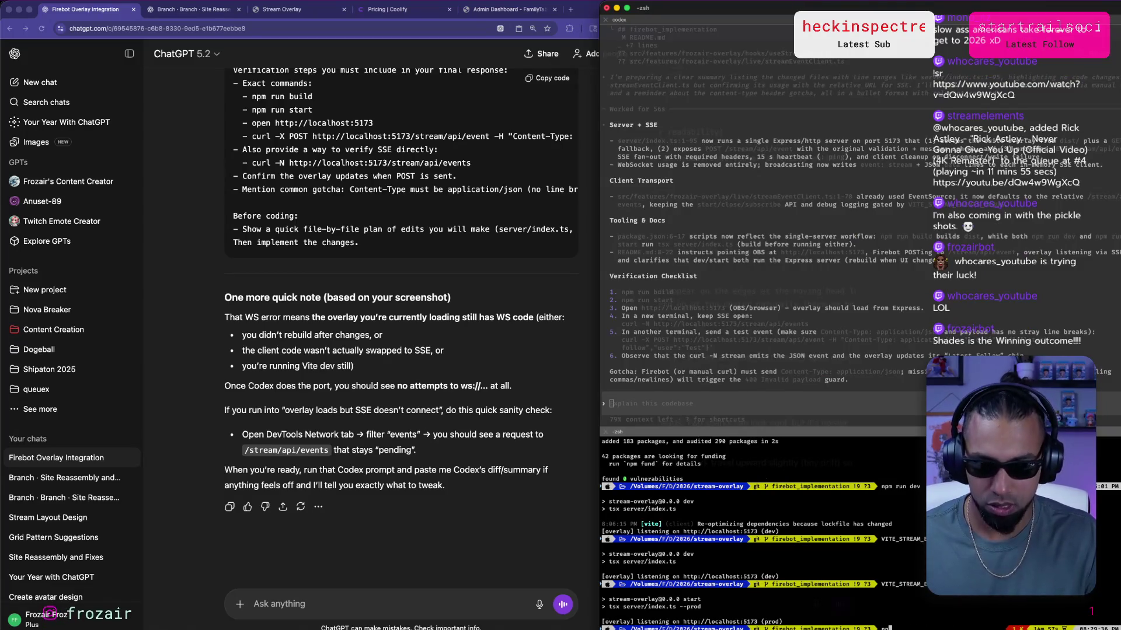
text(m run build)
key(Return)
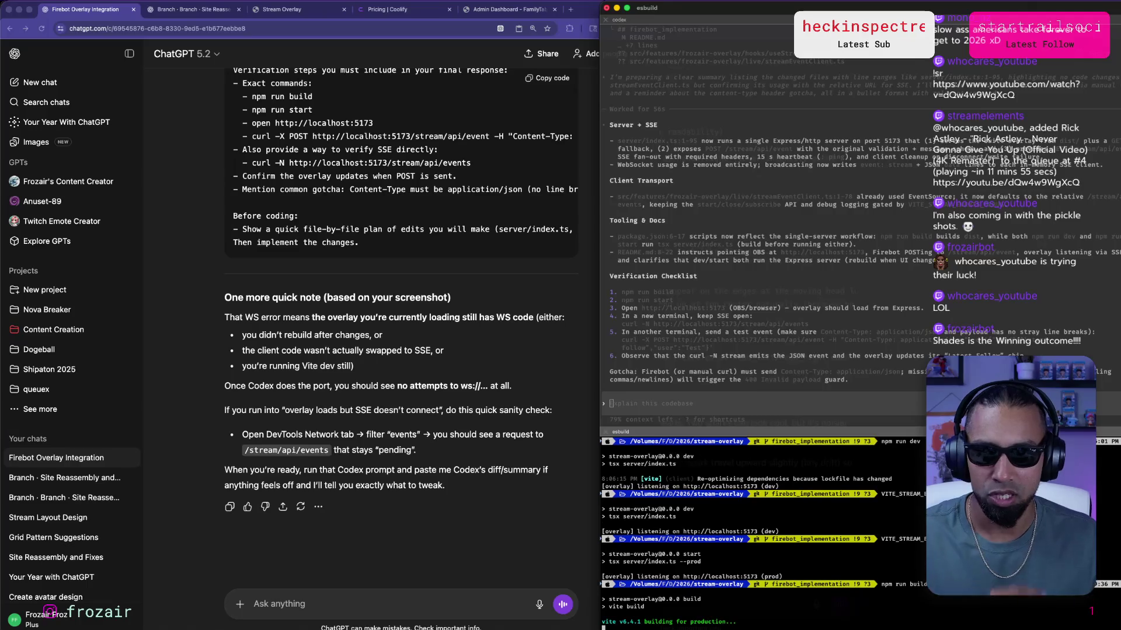
Restart the server with VITE_STREAM_EVENTS_DEBUG=1 npm run start on localhost:5173.
click(733, 355)
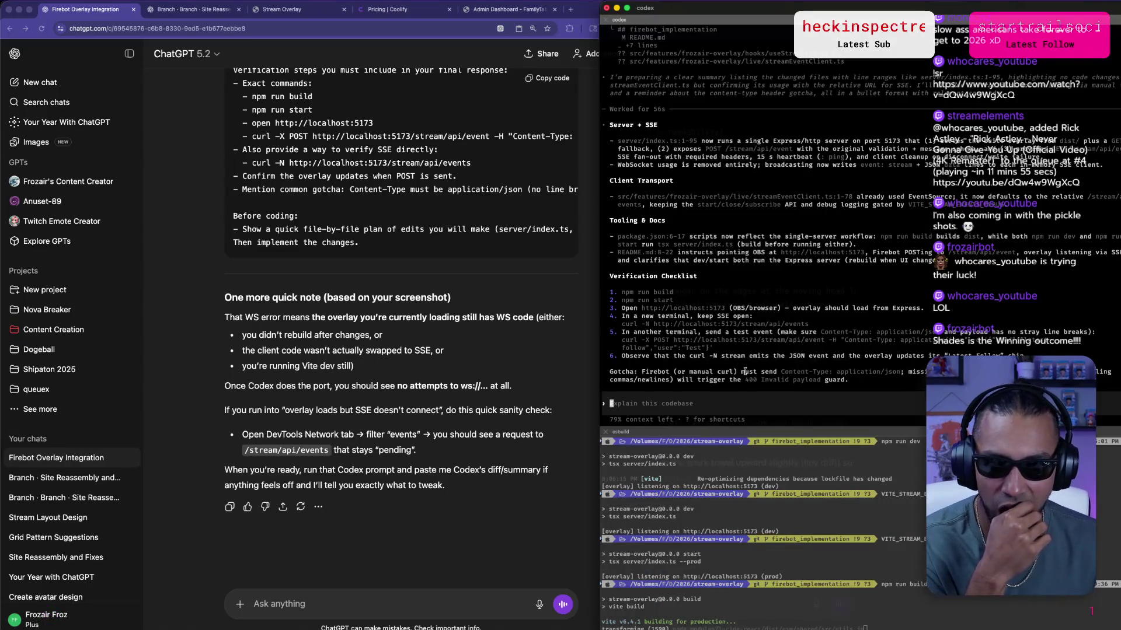
click(799, 467)
key(super+v)
key(Up)
key(Up)
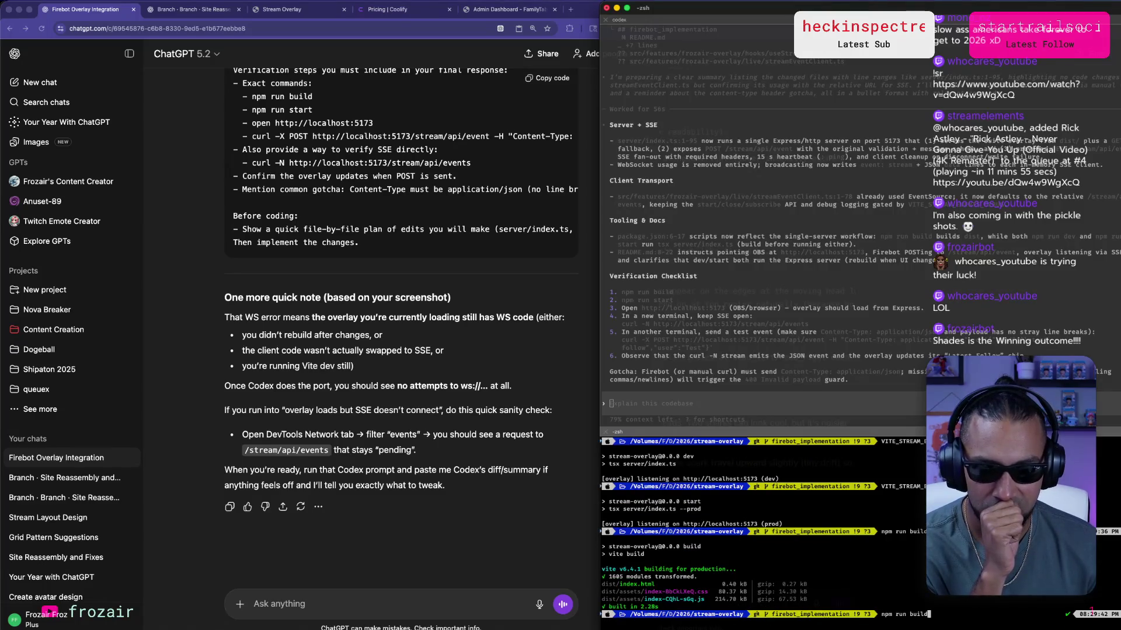
key(Return)
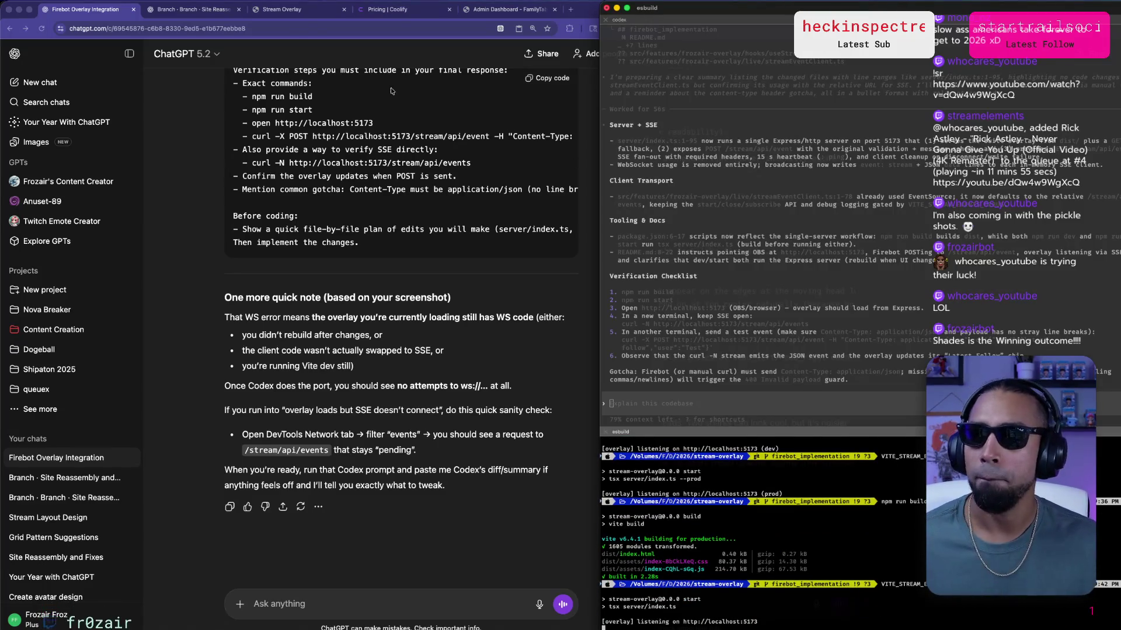
click(305, 13)
click(860, 239)
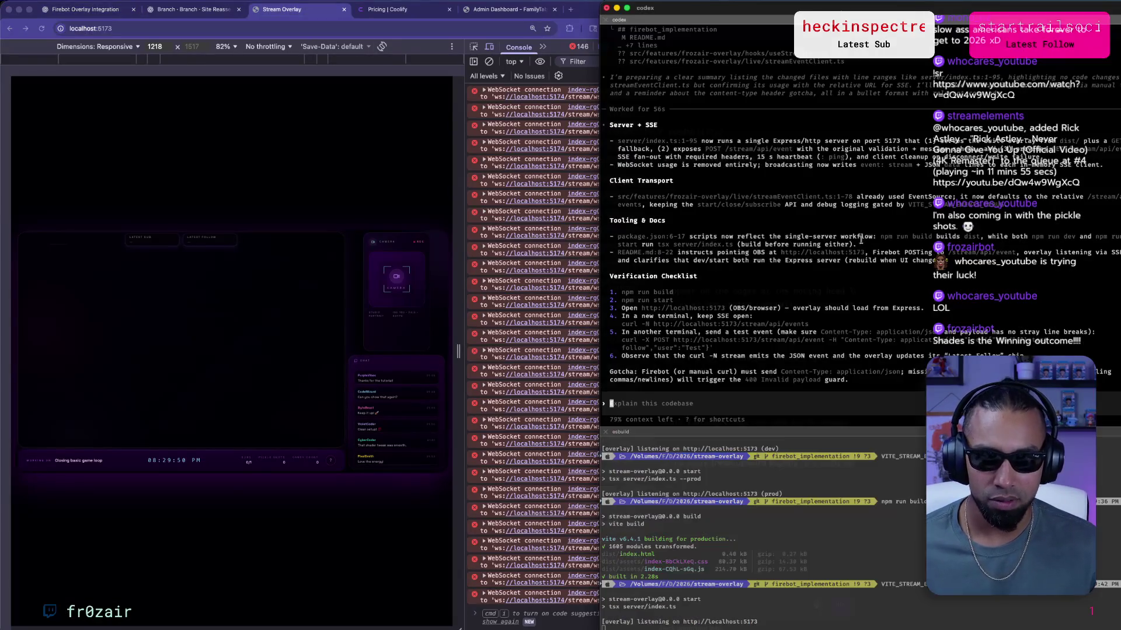
Clear the DevTools console and reload the overlay at localhost:5173.
click(408, 249)
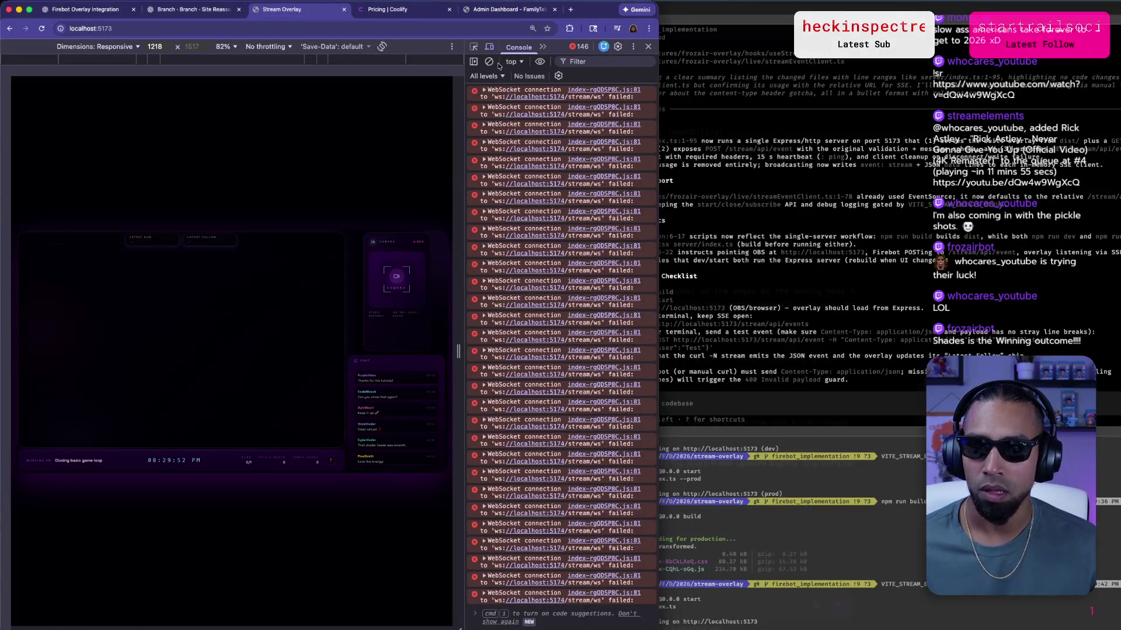
click(489, 61)
click(41, 28)
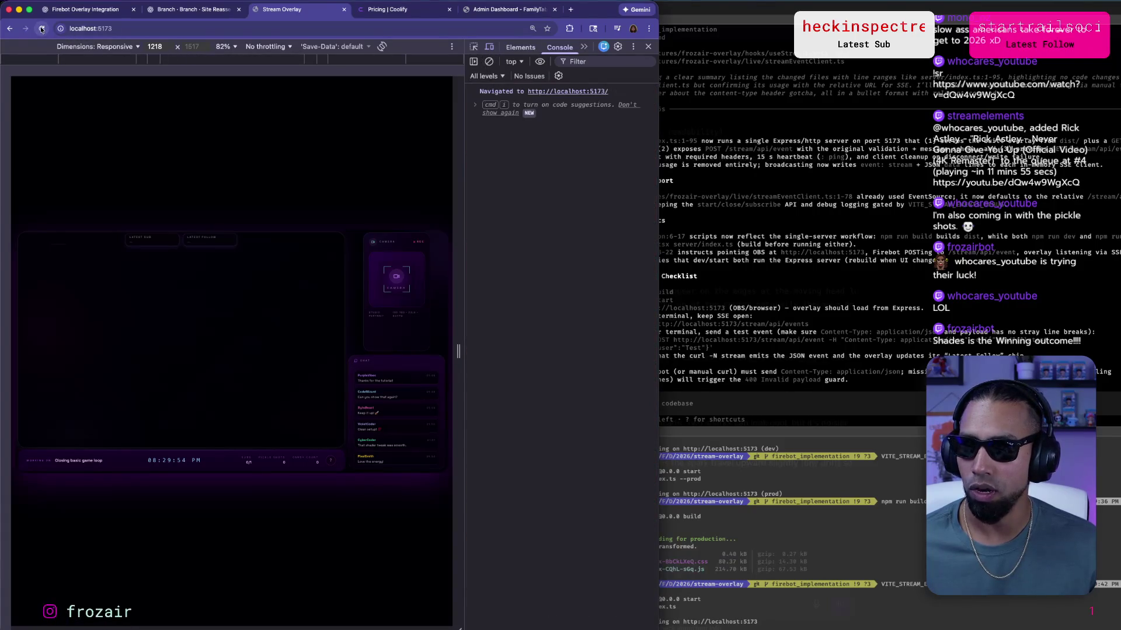
Copy Codex's curl -N event-stream command and open a new Terminal window.
key(super+Tab)
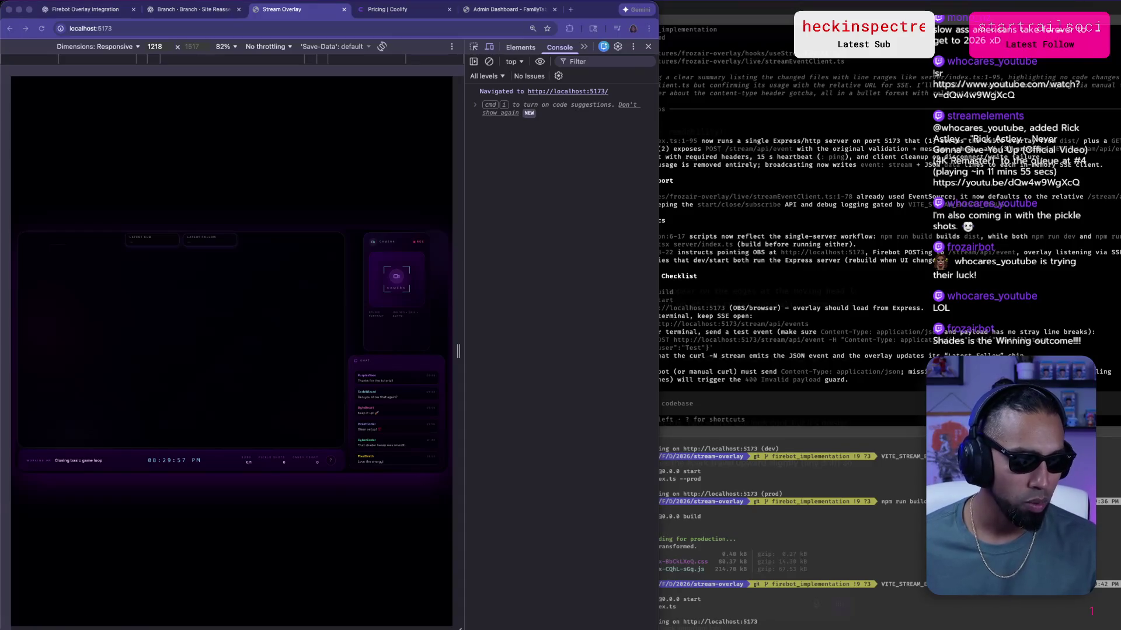
click(797, 332)
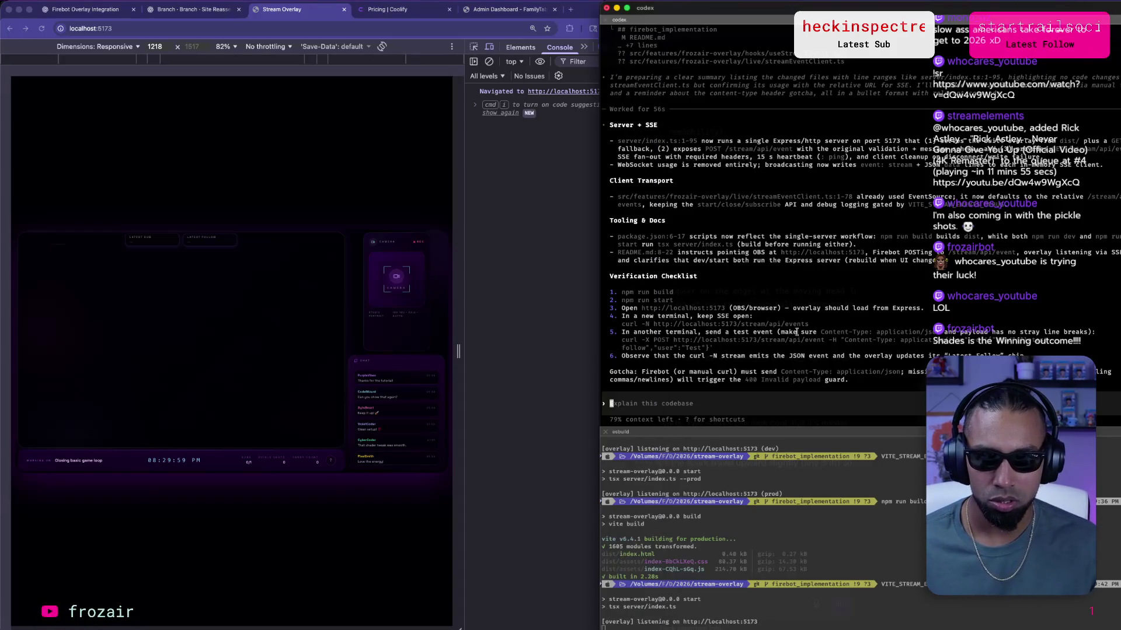
drag(622, 324, 811, 324)
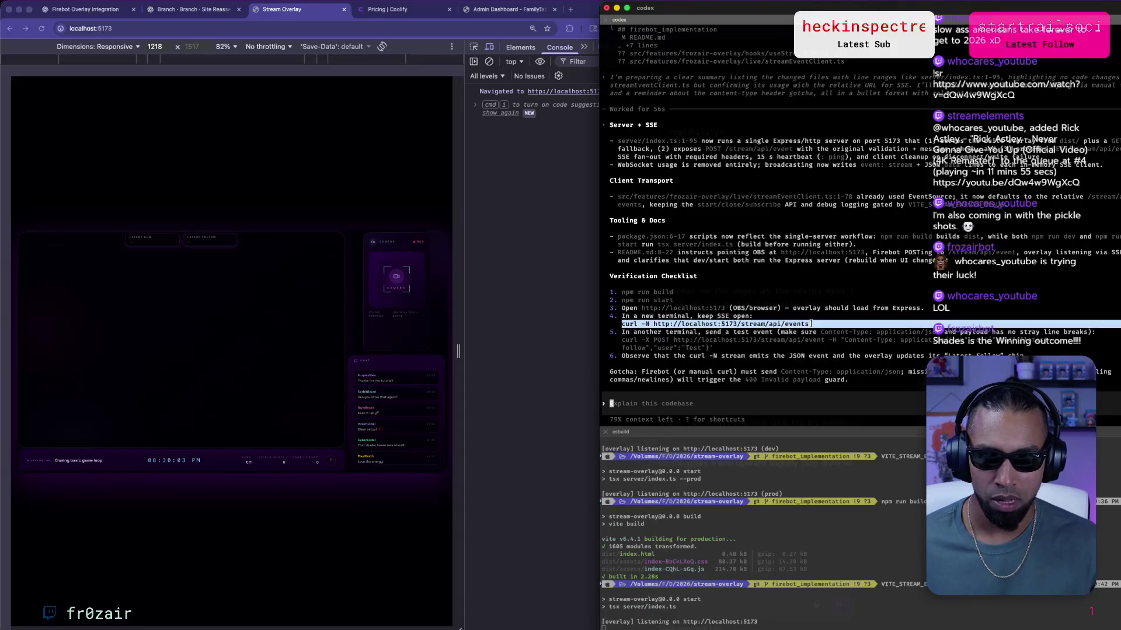
key(super+Tab)
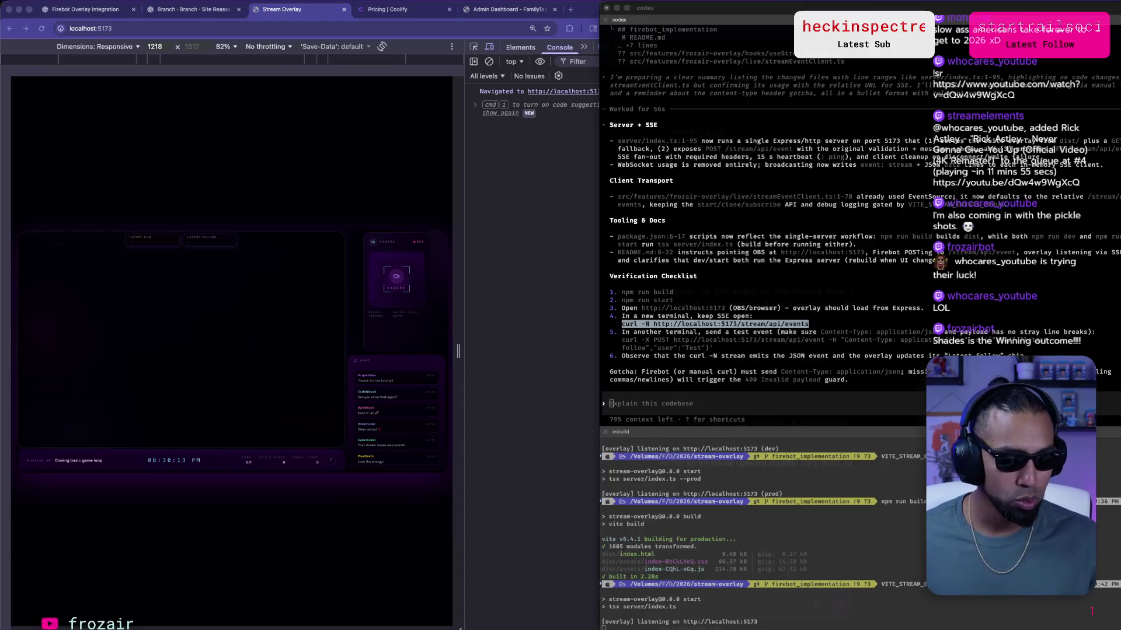
key(super+n)
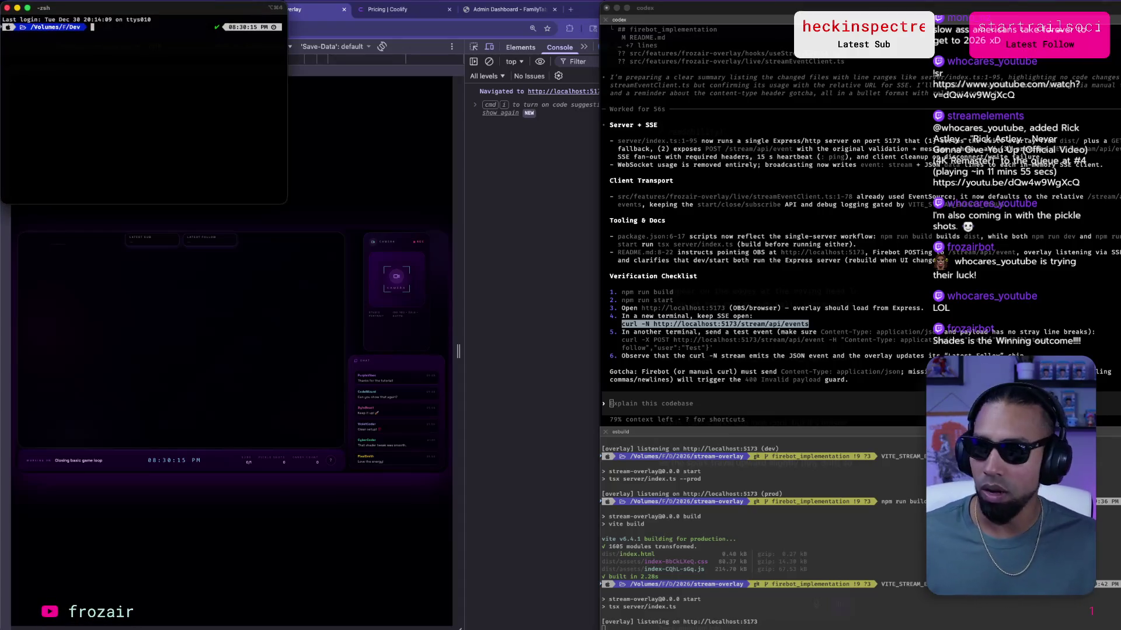
POST a latest-follow test event for user Test to localhost:5173/stream/api/event, getting {"ok":true}.
click(682, 323)
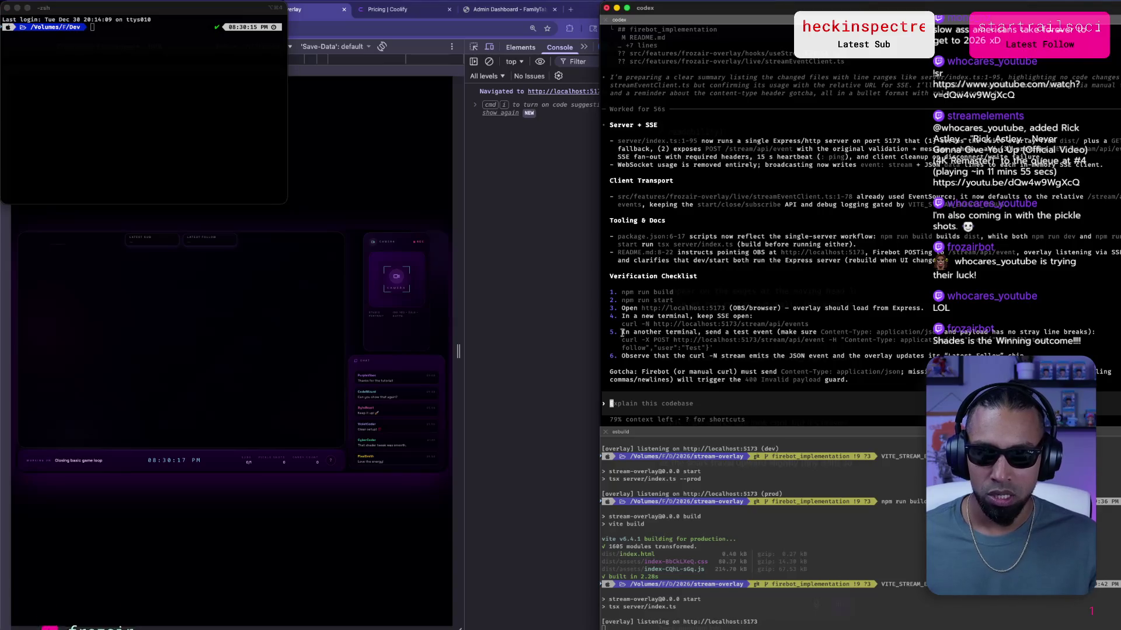
drag(623, 339, 989, 338)
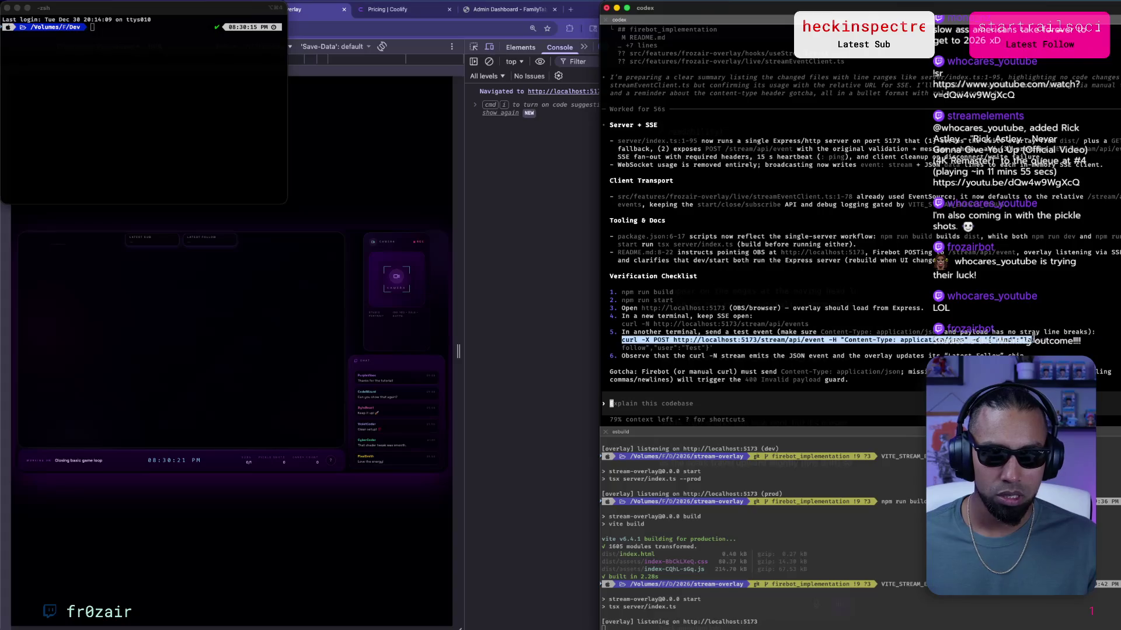
key(super+c)
click(102, 38)
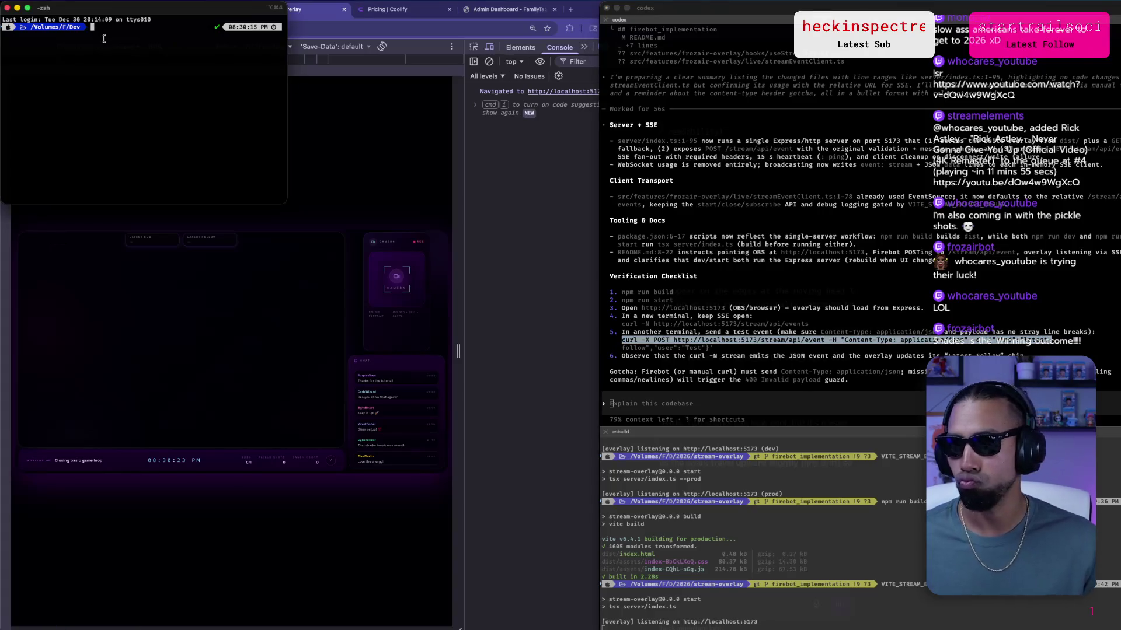
key(super+v)
click(652, 353)
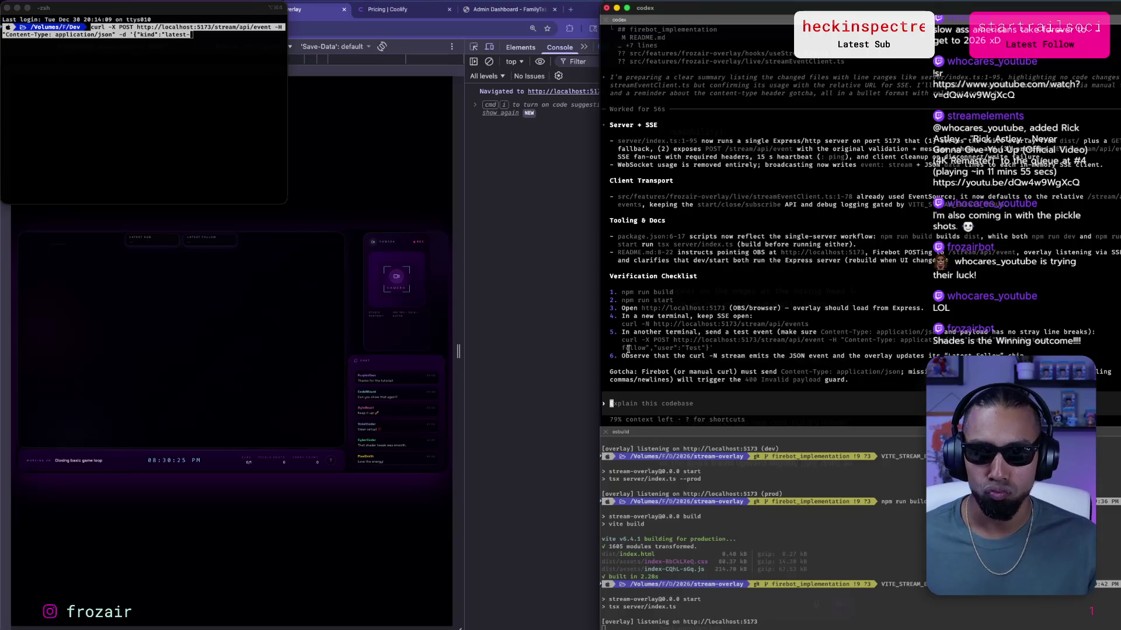
drag(621, 349, 703, 348)
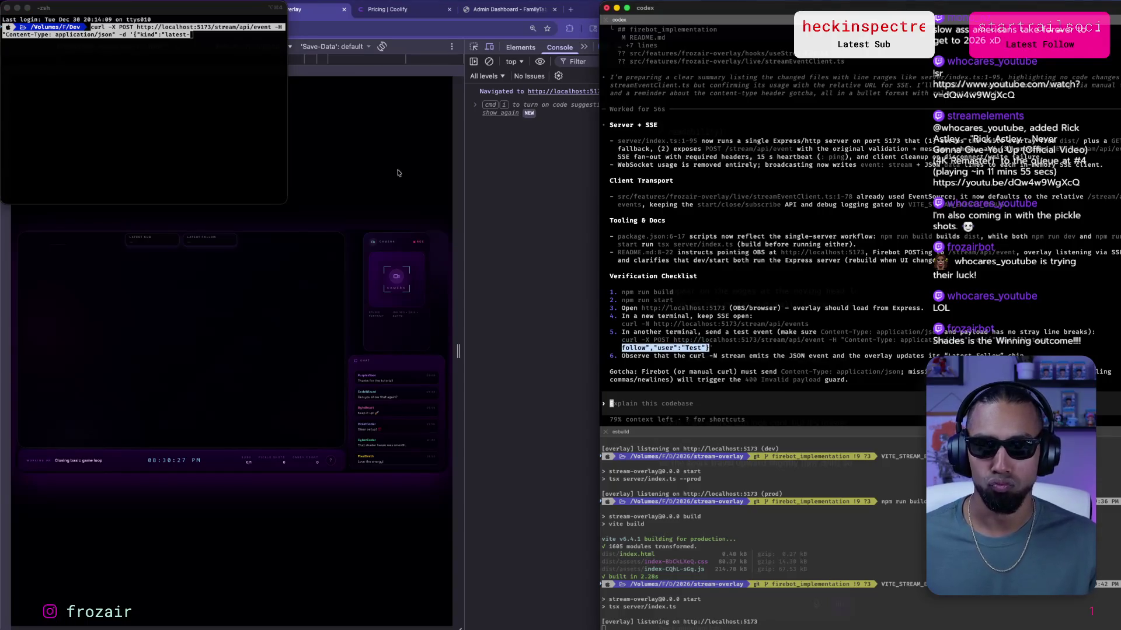
click(204, 86)
key(super+v)
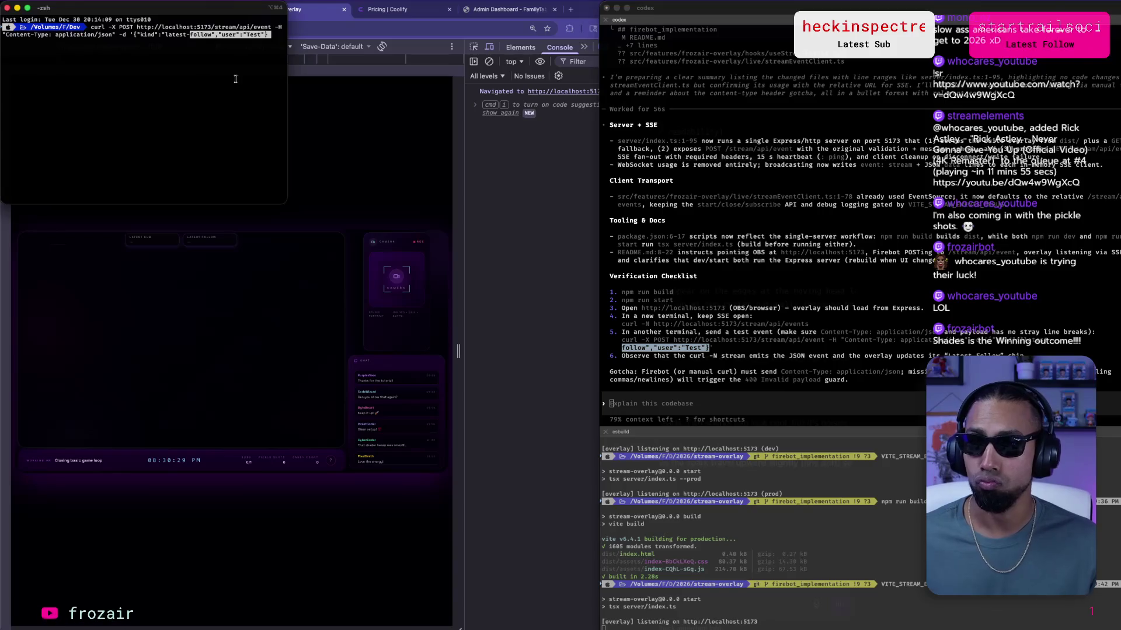
key(Return)
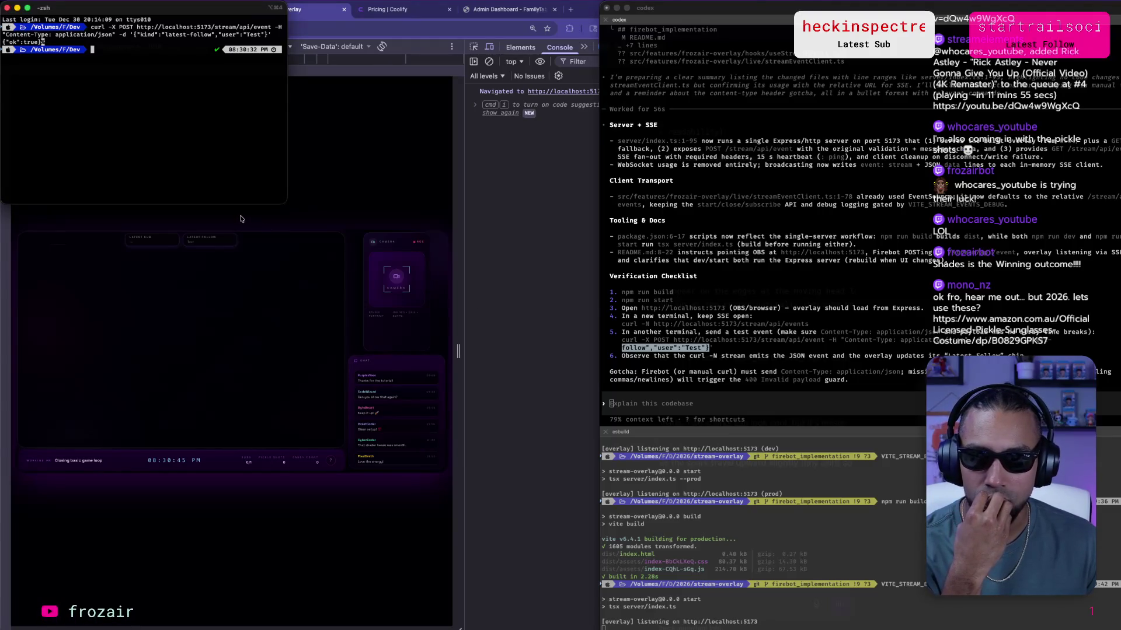
Close the test terminal window and open a new Chrome tab.
click(9, 8)
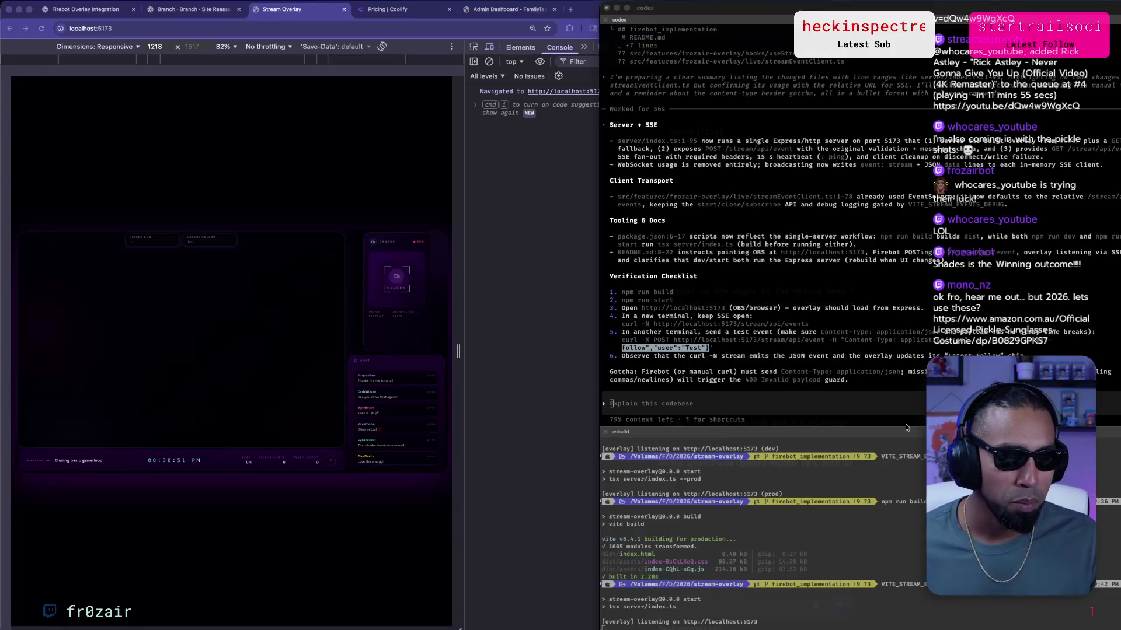
key(super+Tab)
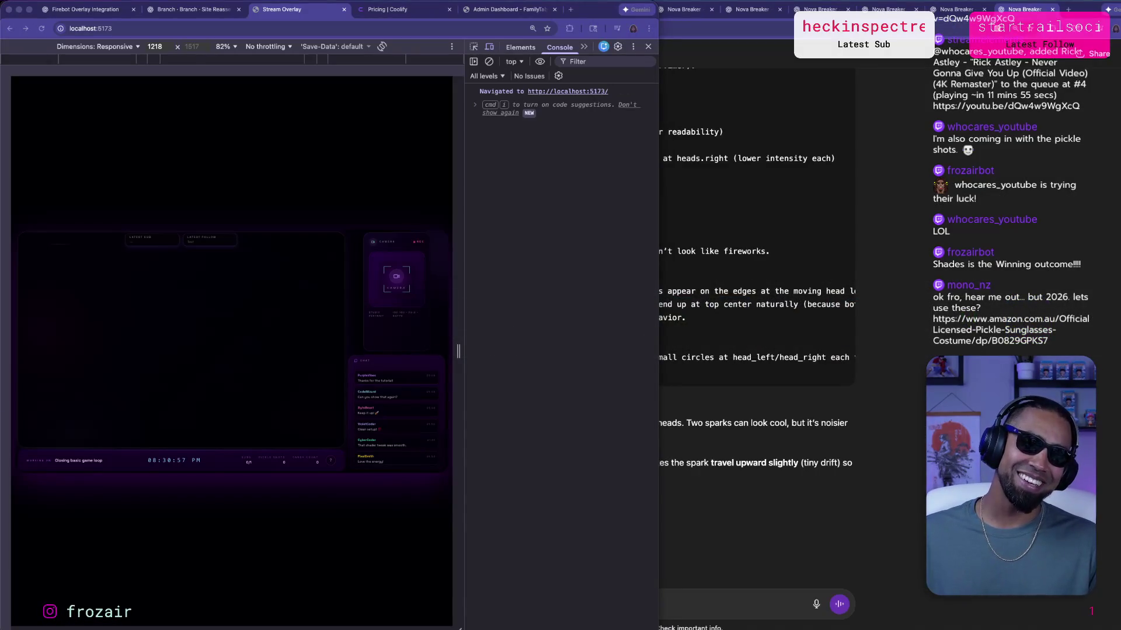
key(super+t)
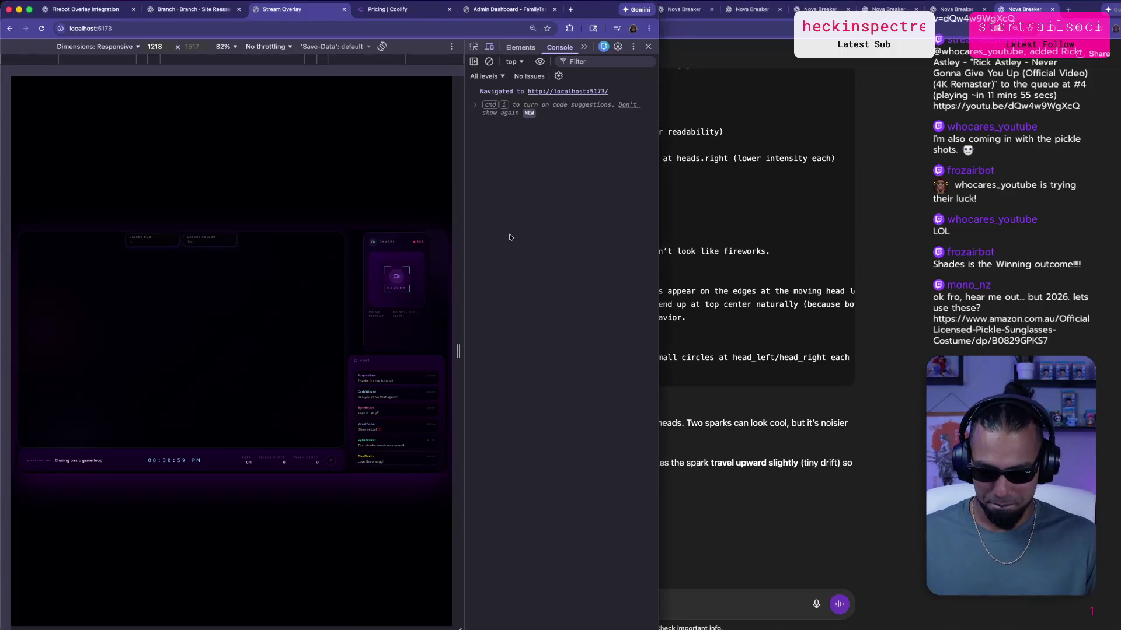
Load the pasted Amazon pickle sunglasses link and scroll through the product page.
key(super+v)
key(Return)
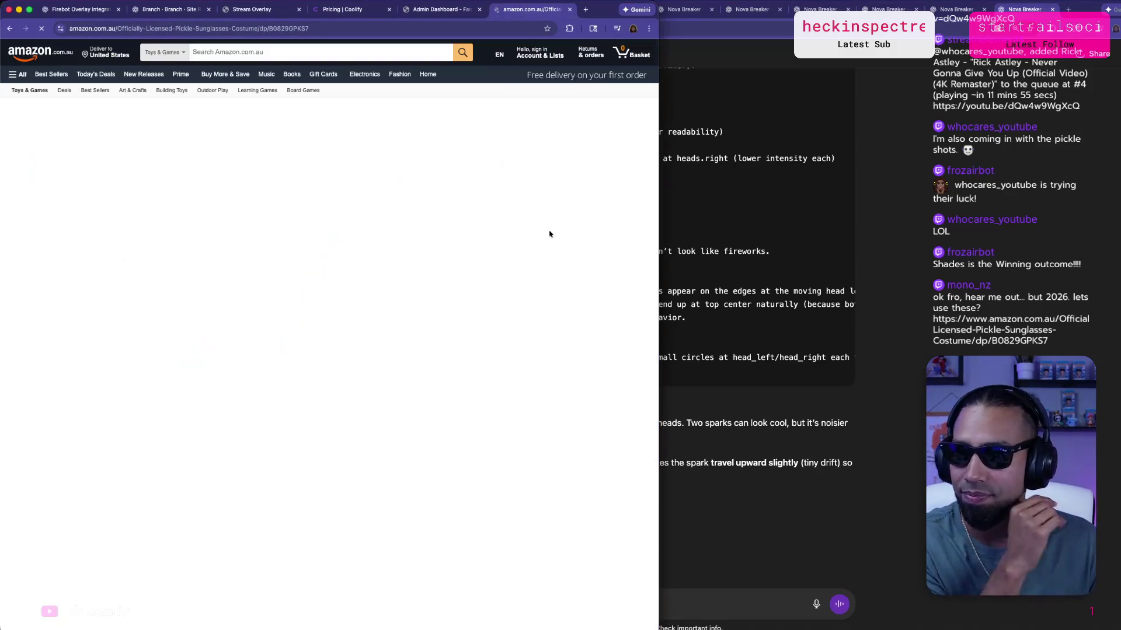
right_click(555, 217)
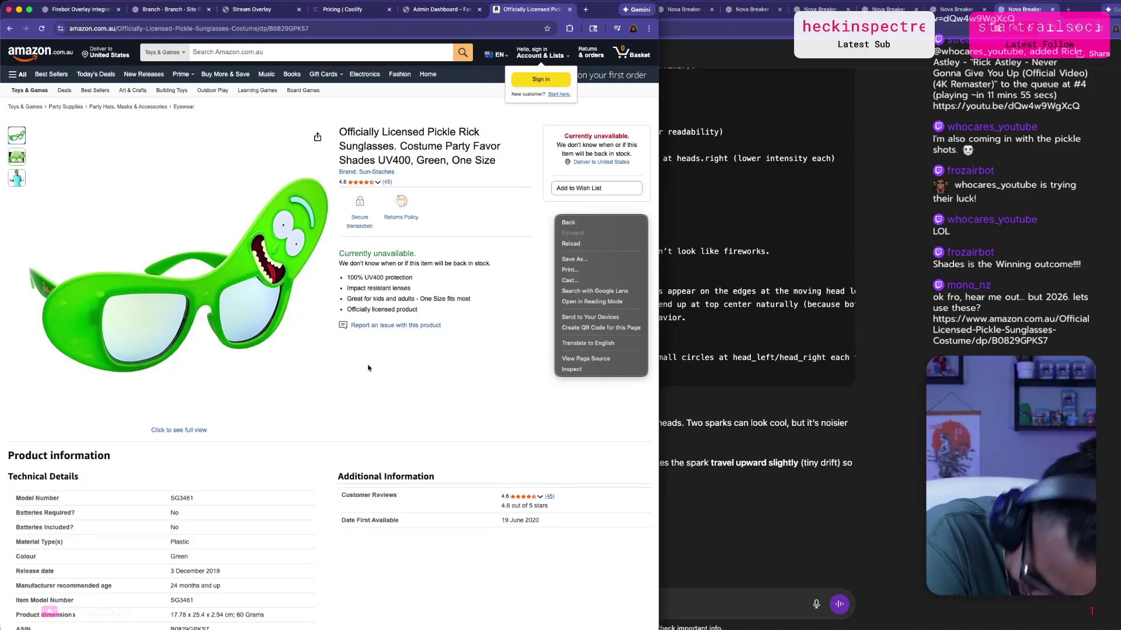
click(363, 411)
scroll(363, 413, down, 1)
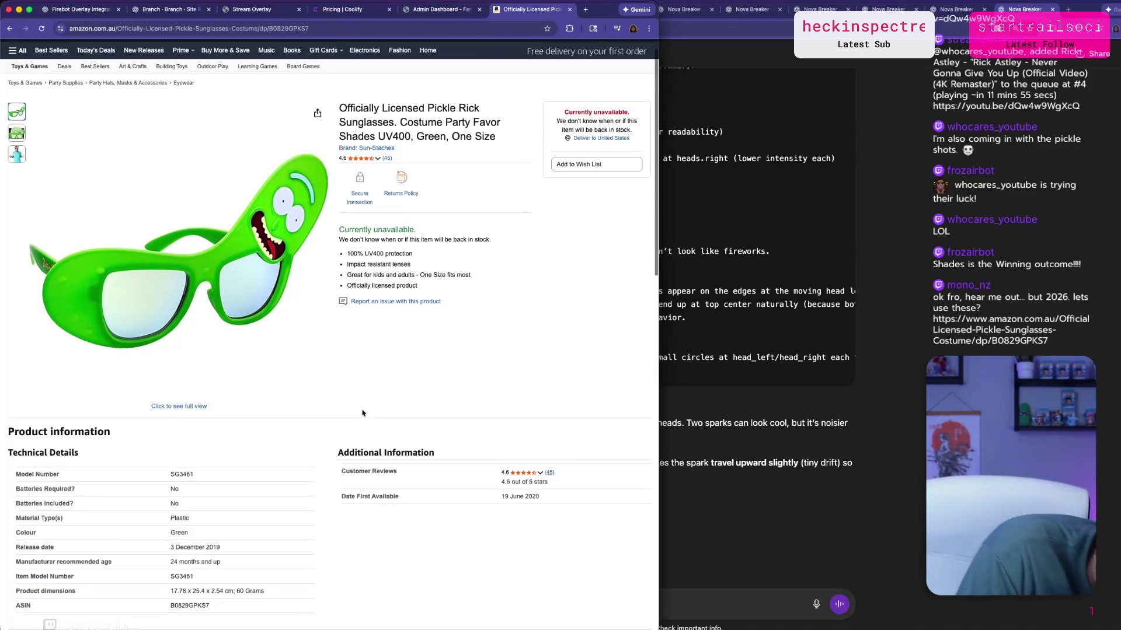
scroll(315, 447, down, 1)
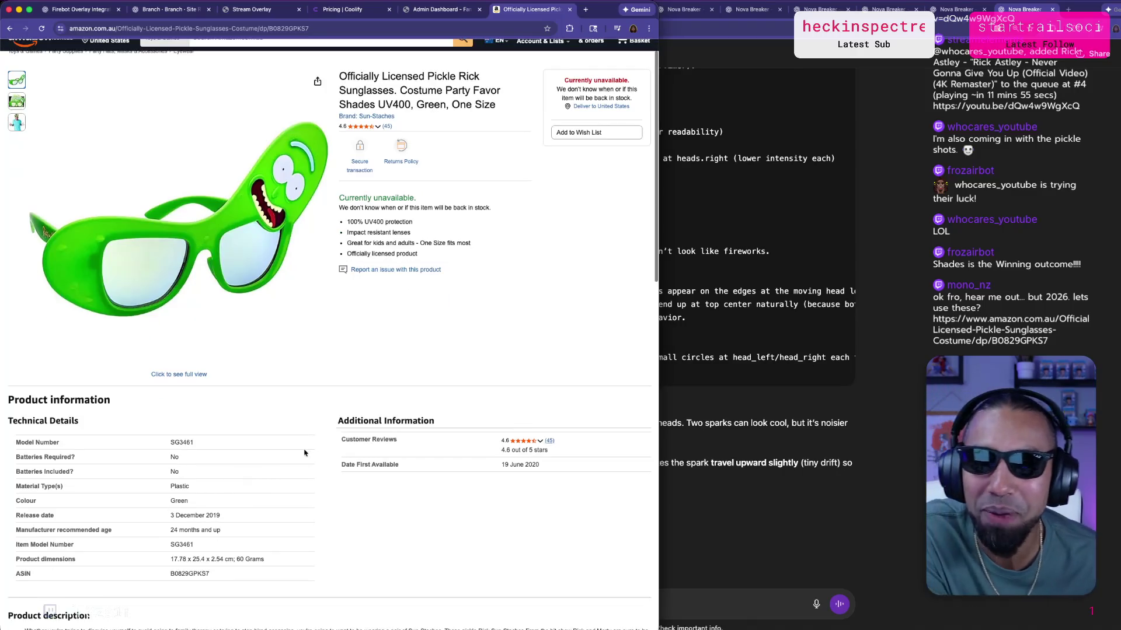
Finish browsing, close the Amazon page and bring the ChatGPT Nova Breaker chat back.
scroll(309, 452, up, 2)
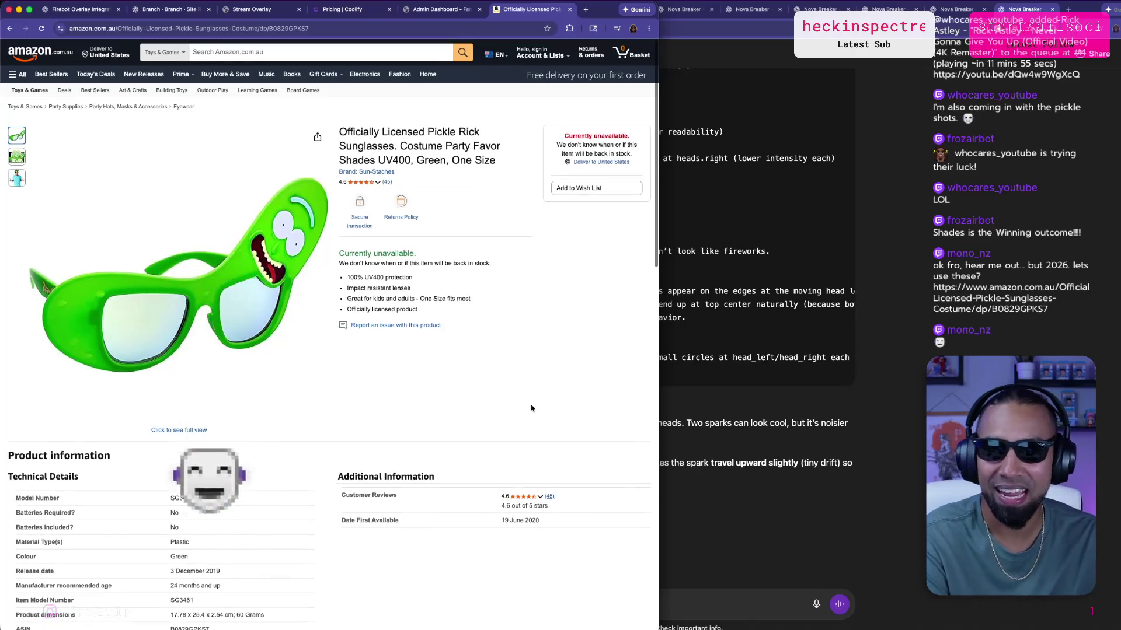
scroll(525, 397, down, 5)
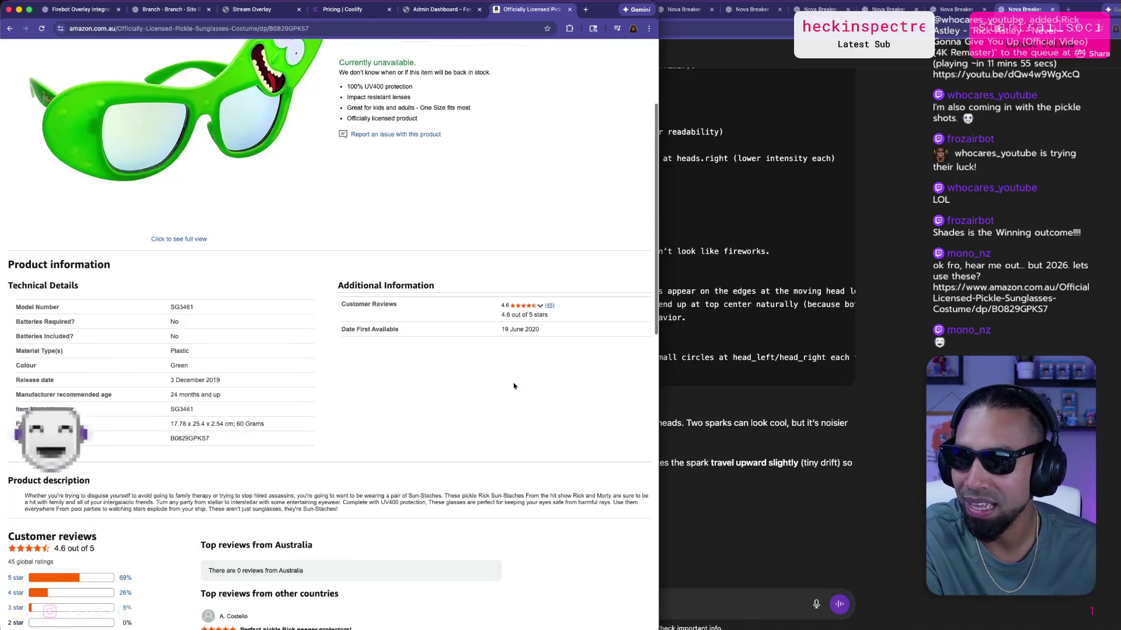
scroll(517, 384, down, 8)
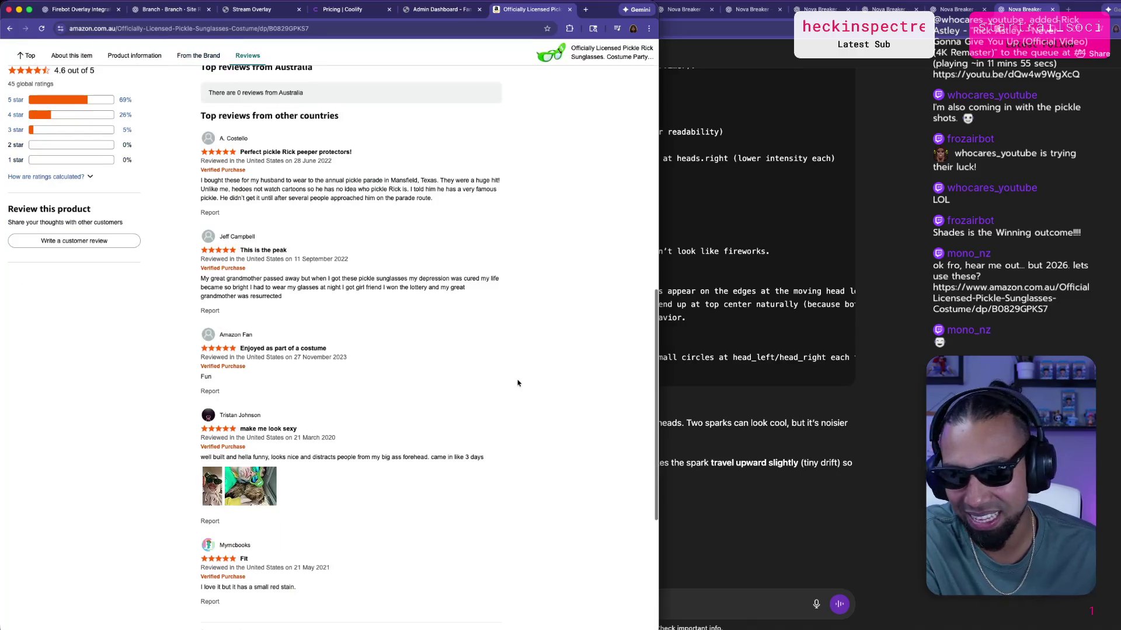
scroll(524, 384, up, 13)
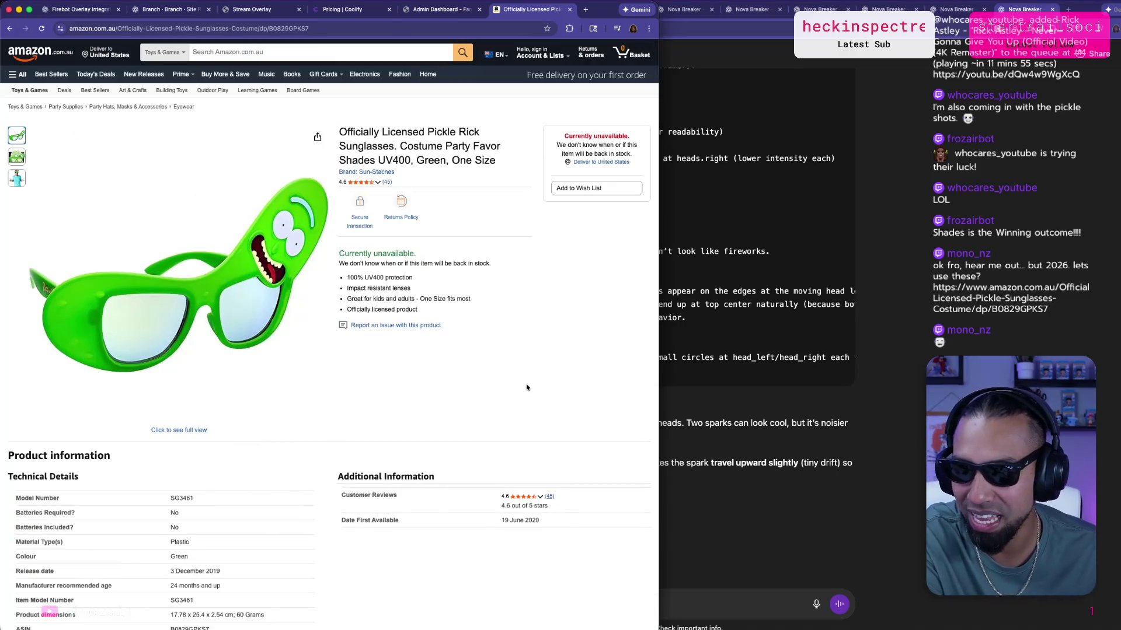
scroll(548, 399, down, 1)
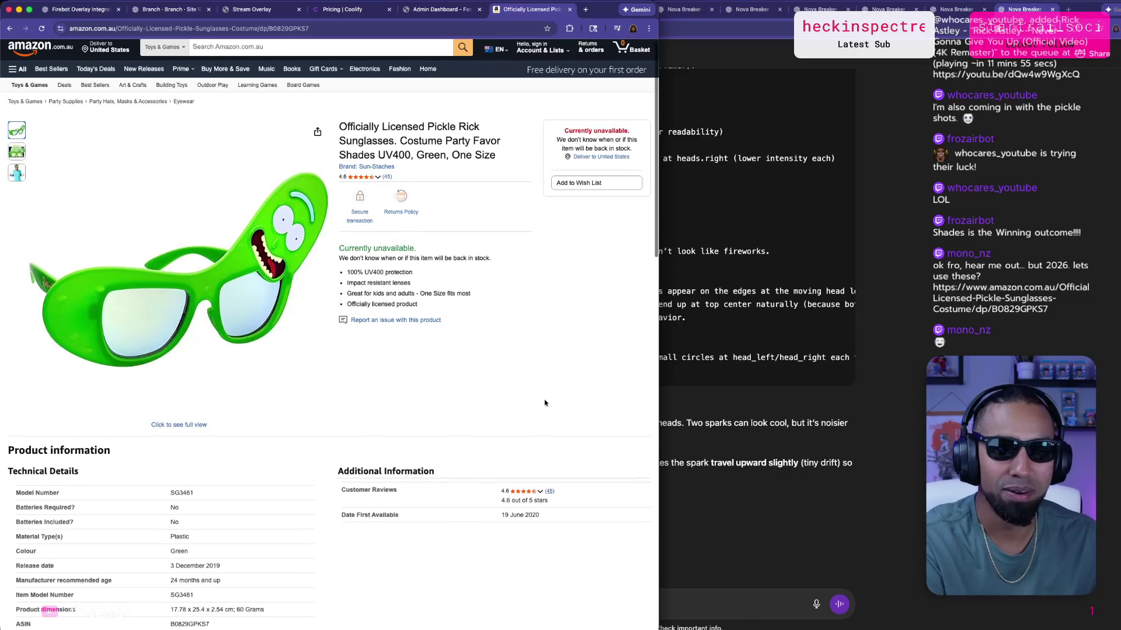
click(569, 10)
click(1034, 331)
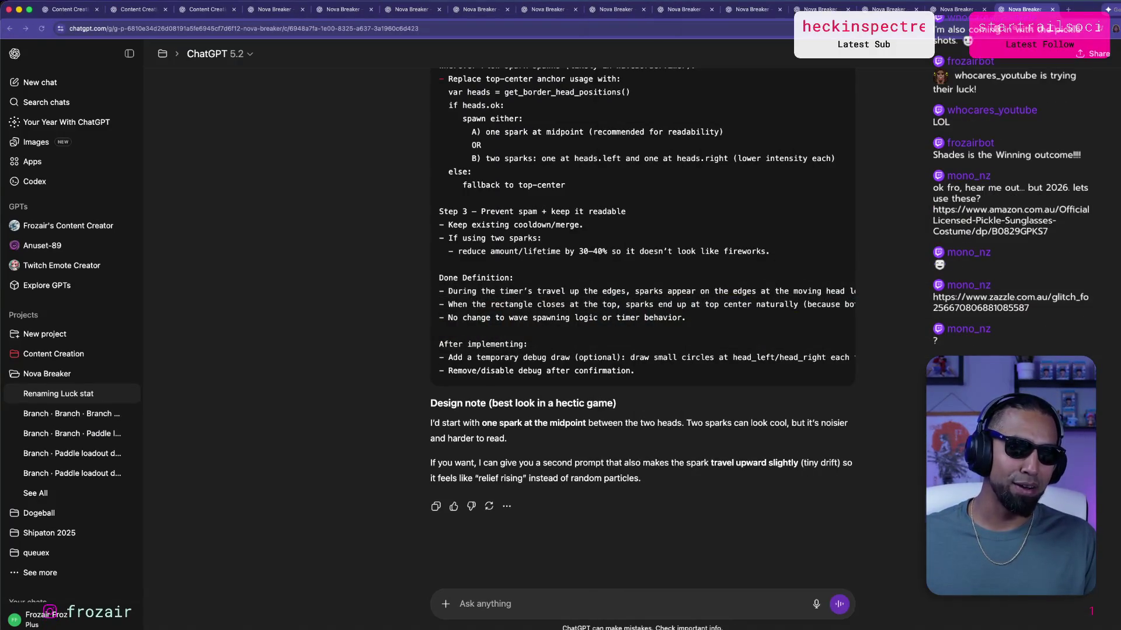
Open the Zazzle pickle Retro Sunglasses link and preview black, red, yellow and green frames.
click(1010, 302)
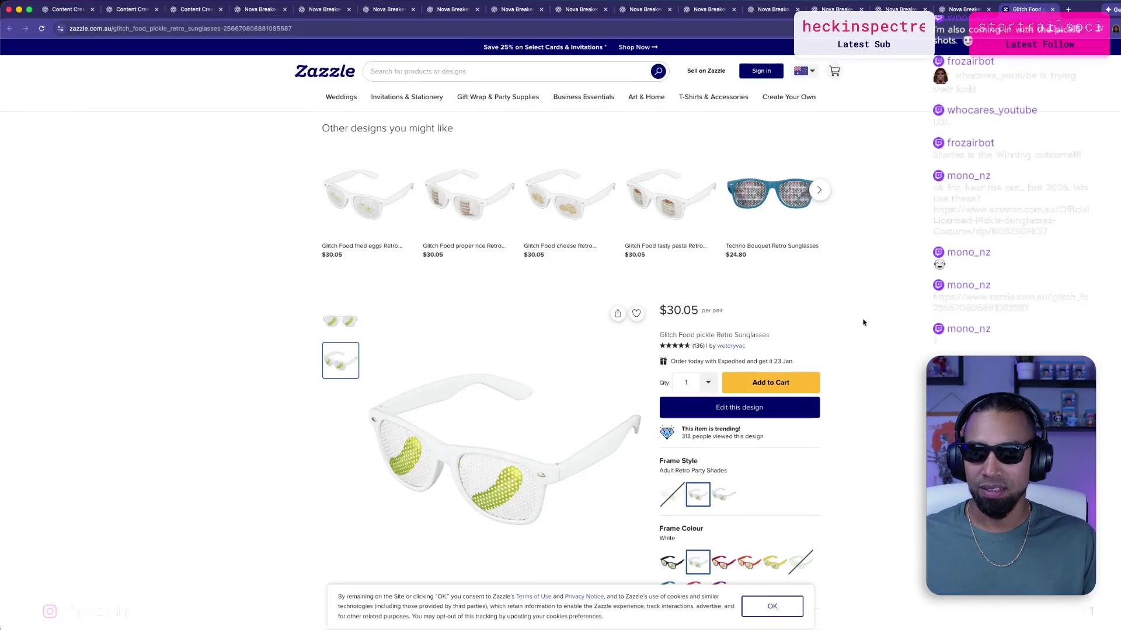
scroll(863, 322, down, 1)
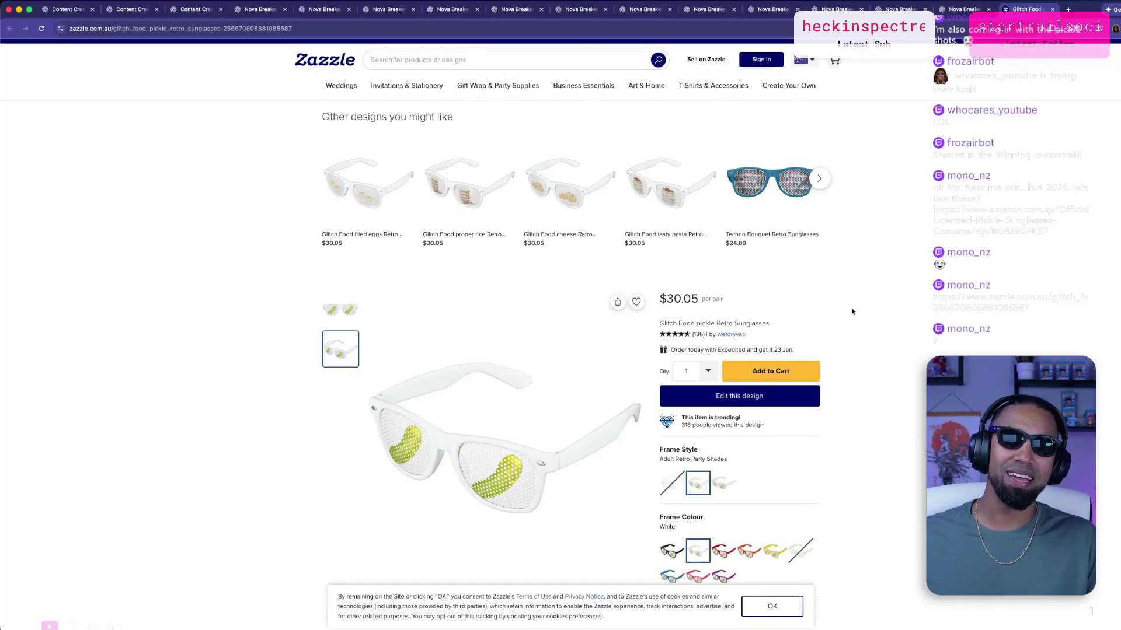
scroll(853, 315, down, 5)
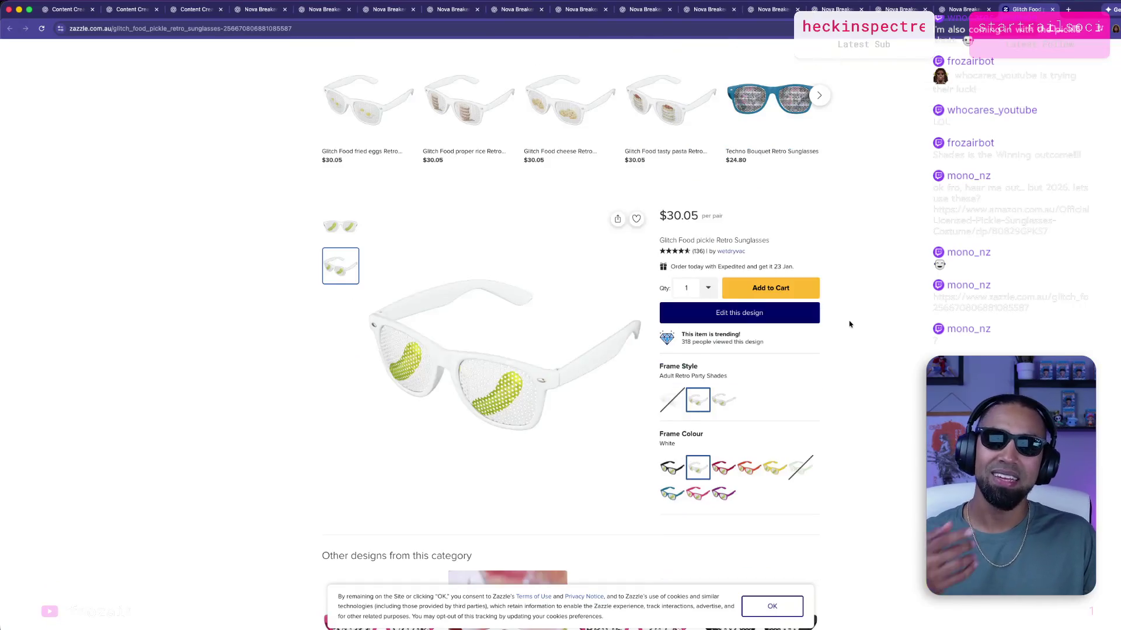
scroll(788, 350, down, 2)
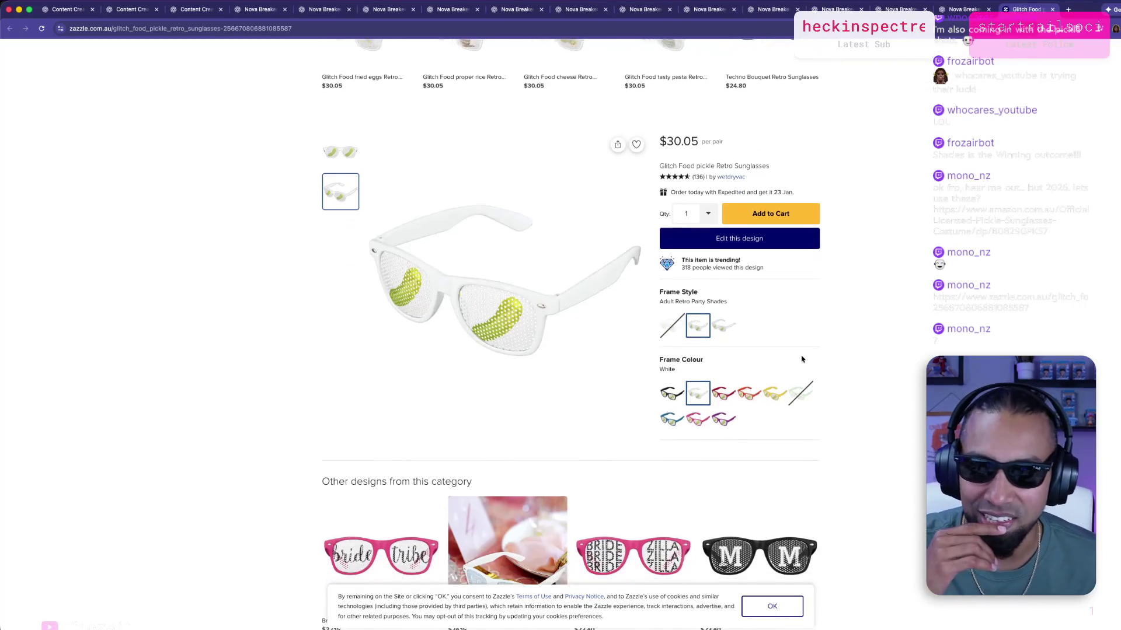
click(677, 350)
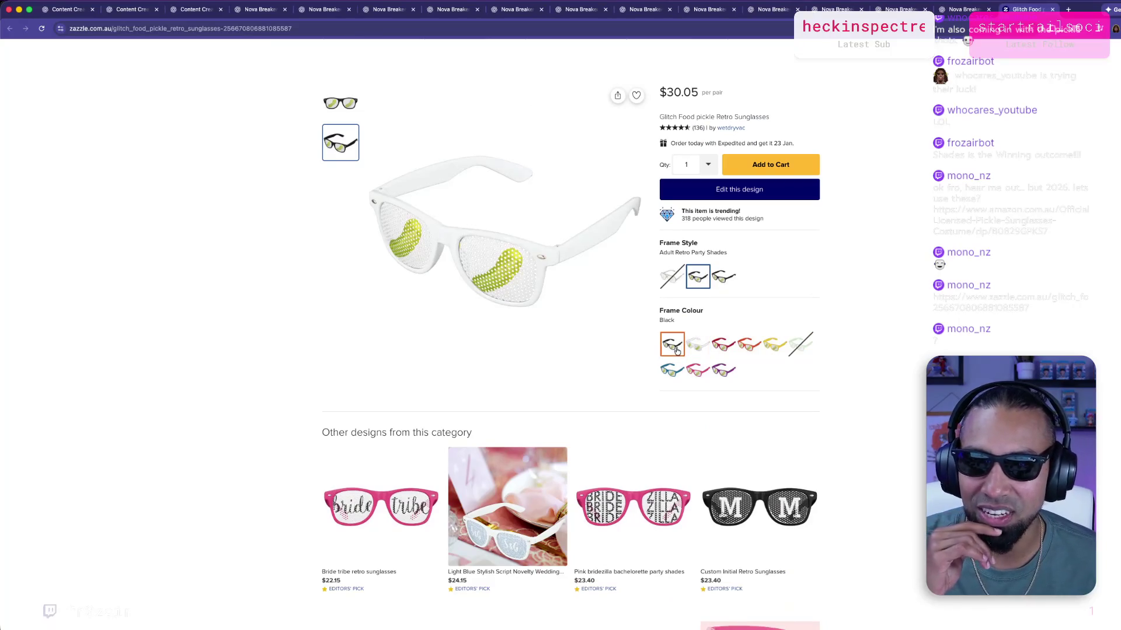
click(723, 352)
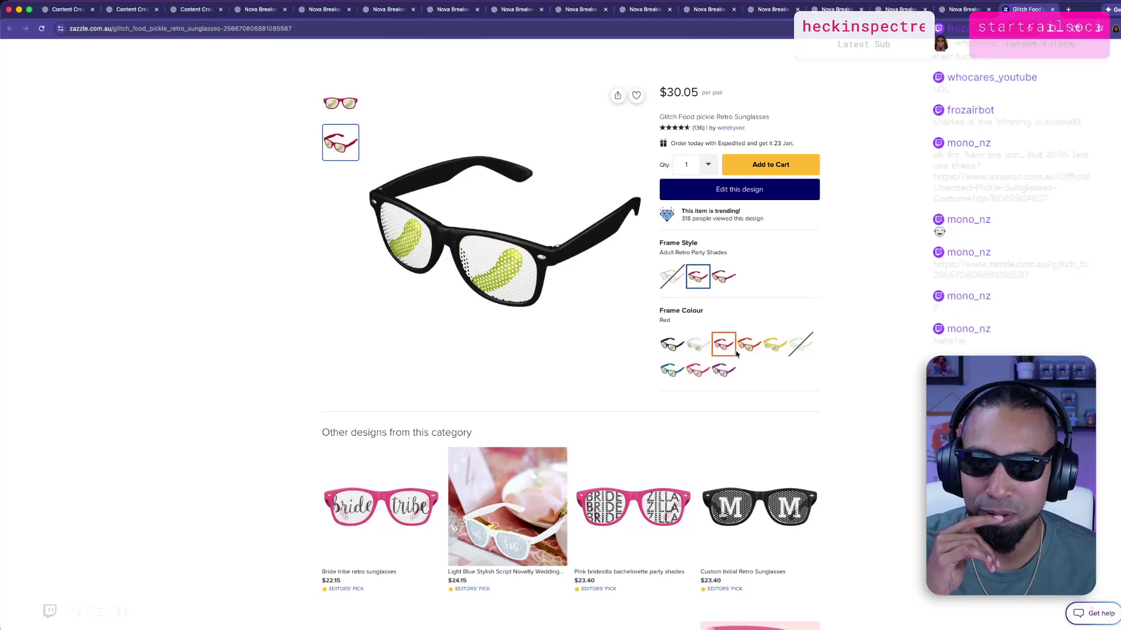
click(775, 345)
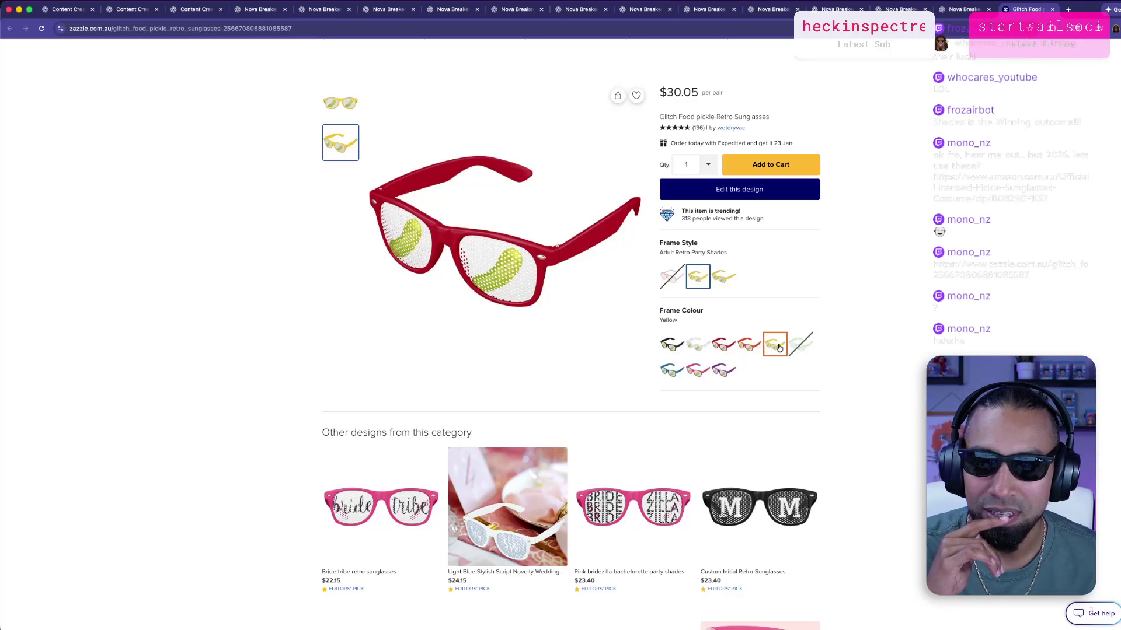
click(798, 345)
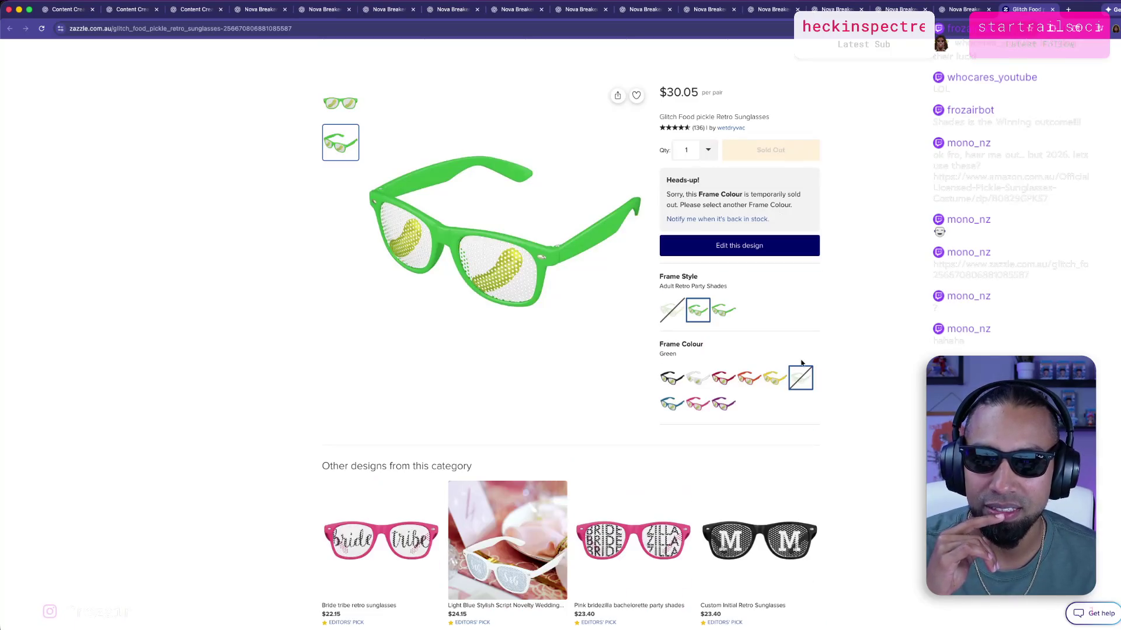
Try purple, black, pink, blue and red frames, settling on purple.
scroll(718, 349, down, 1)
click(724, 392)
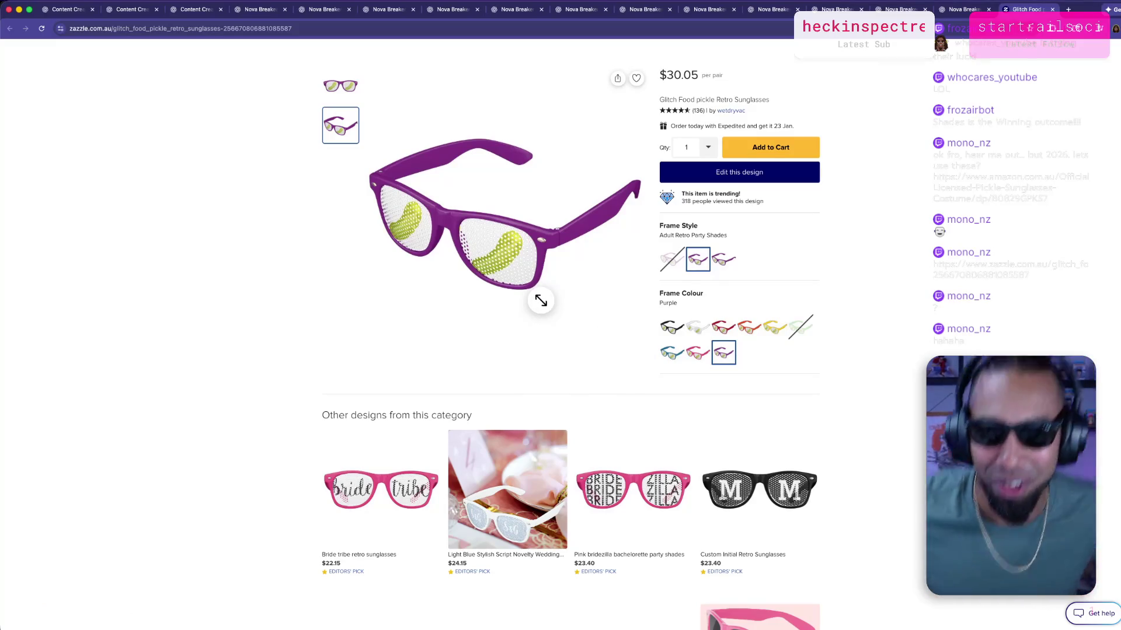
click(669, 329)
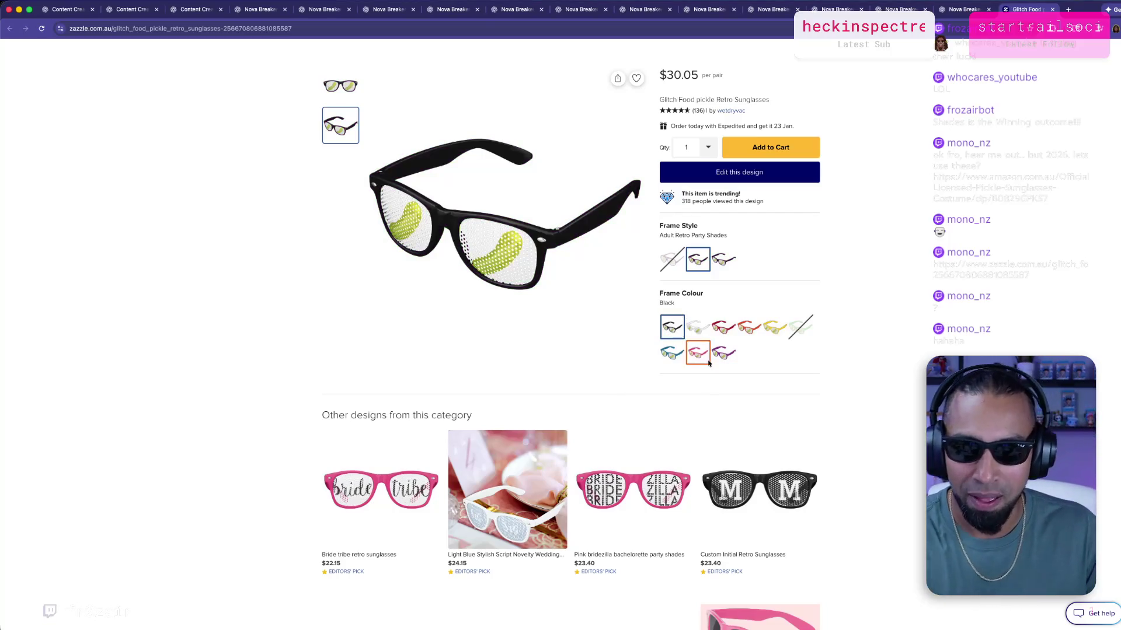
click(724, 353)
click(696, 358)
click(673, 357)
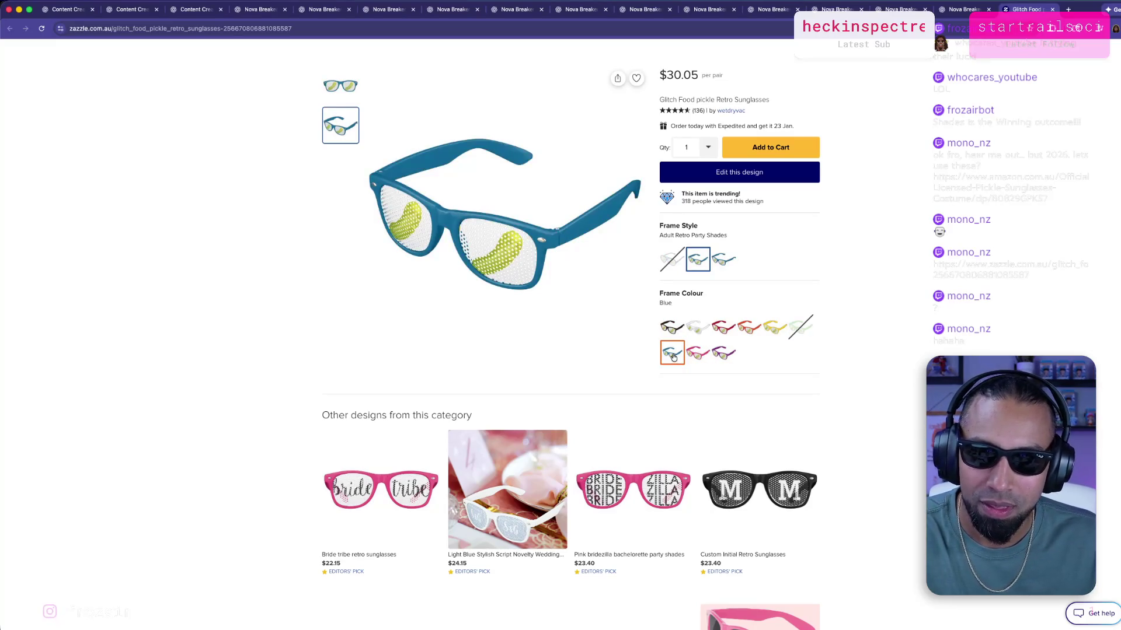
click(724, 327)
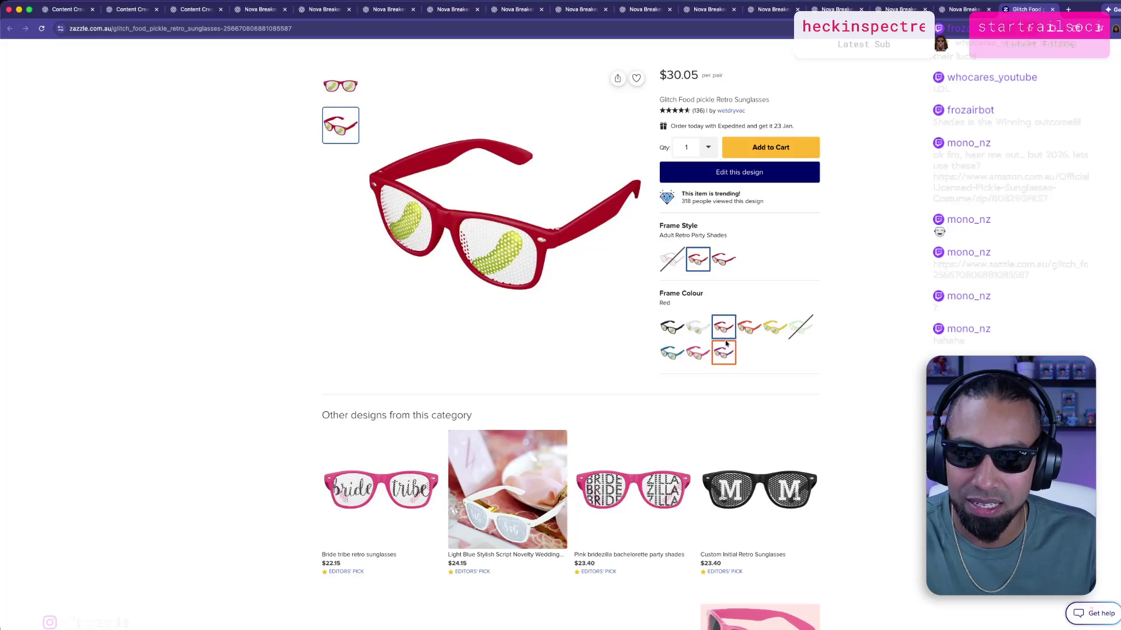
click(725, 347)
Keep Adult Retro Party Shades after trying Kids, then bring up the Stream Overlay window.
scroll(723, 362, up, 1)
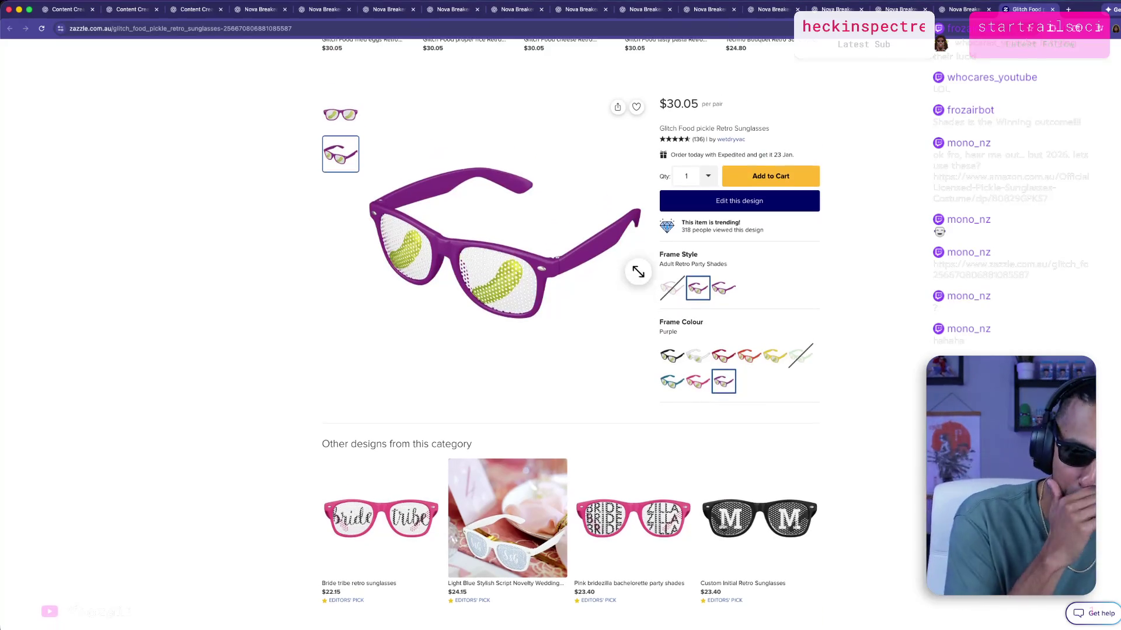
click(725, 289)
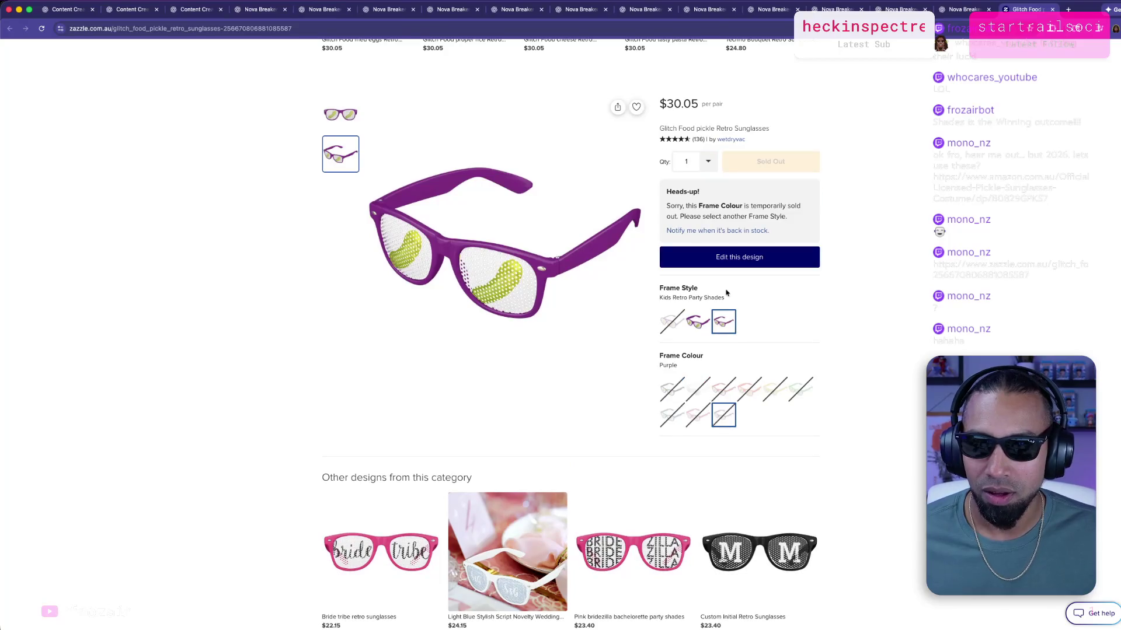
click(697, 321)
scroll(498, 325, up, 5)
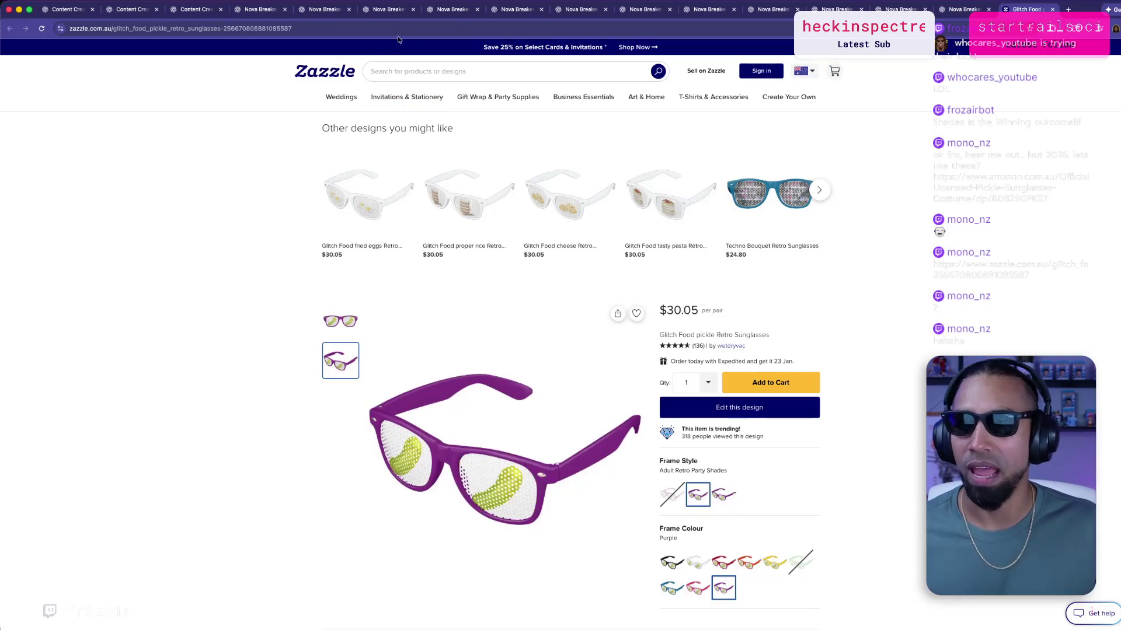
scroll(380, 218, down, 3)
scroll(426, 383, down, 6)
scroll(427, 383, up, 6)
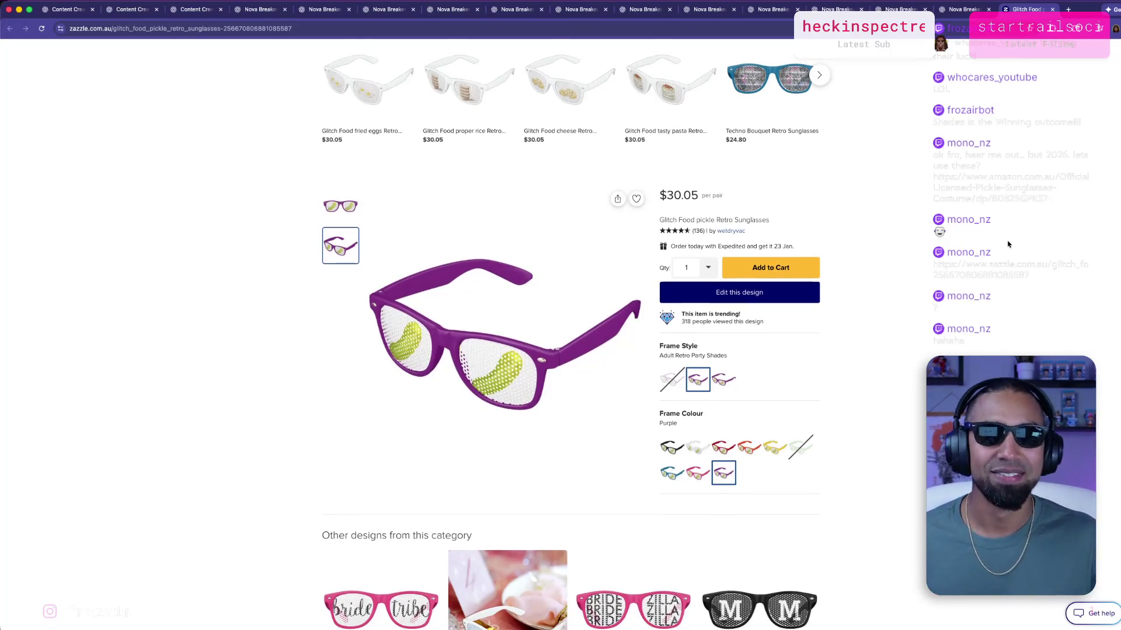
key(ctrl+Up)
click(318, 283)
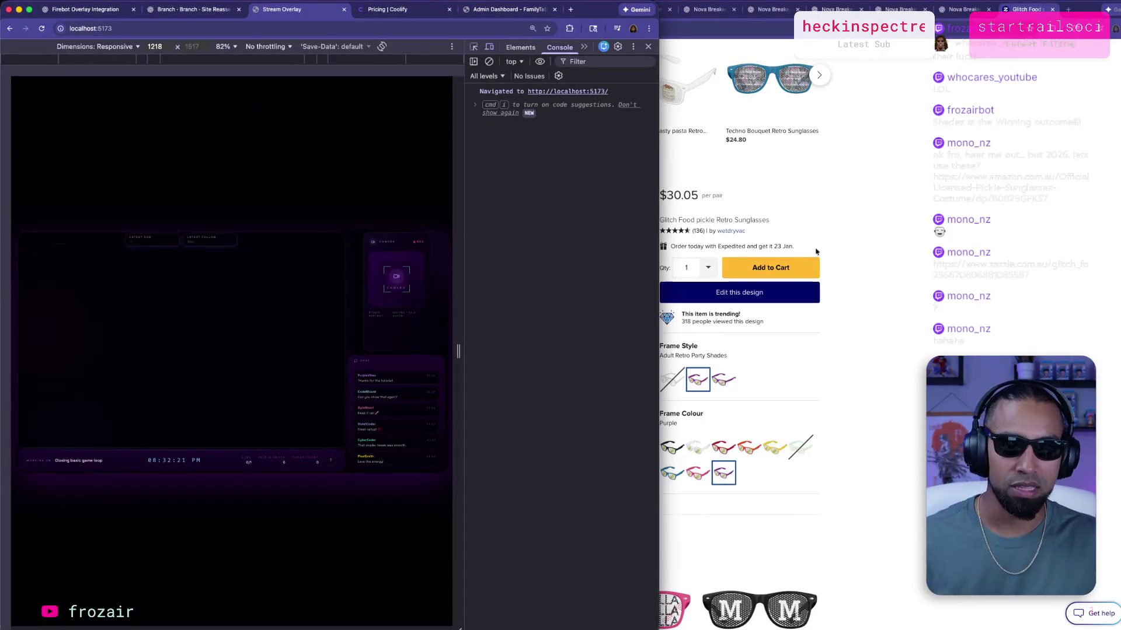
Cycle through applications to bring the Codex terminal forward.
key(super+Tab)
key(super+shift+Tab)
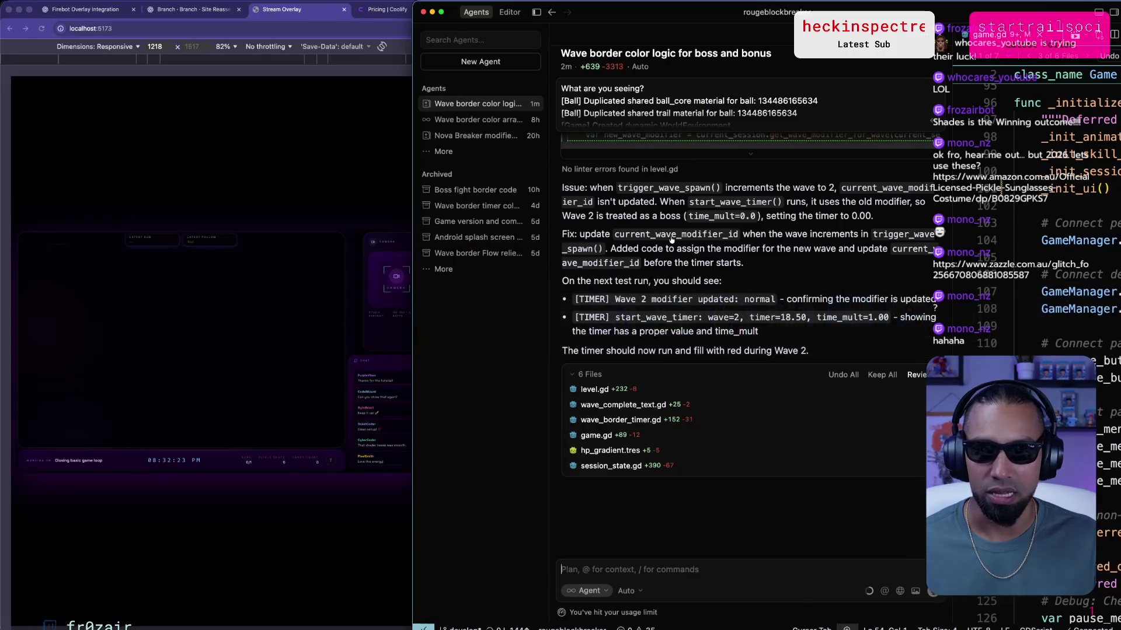
key(super+Tab)
key(super+Tab)
key(super+shift+Tab)
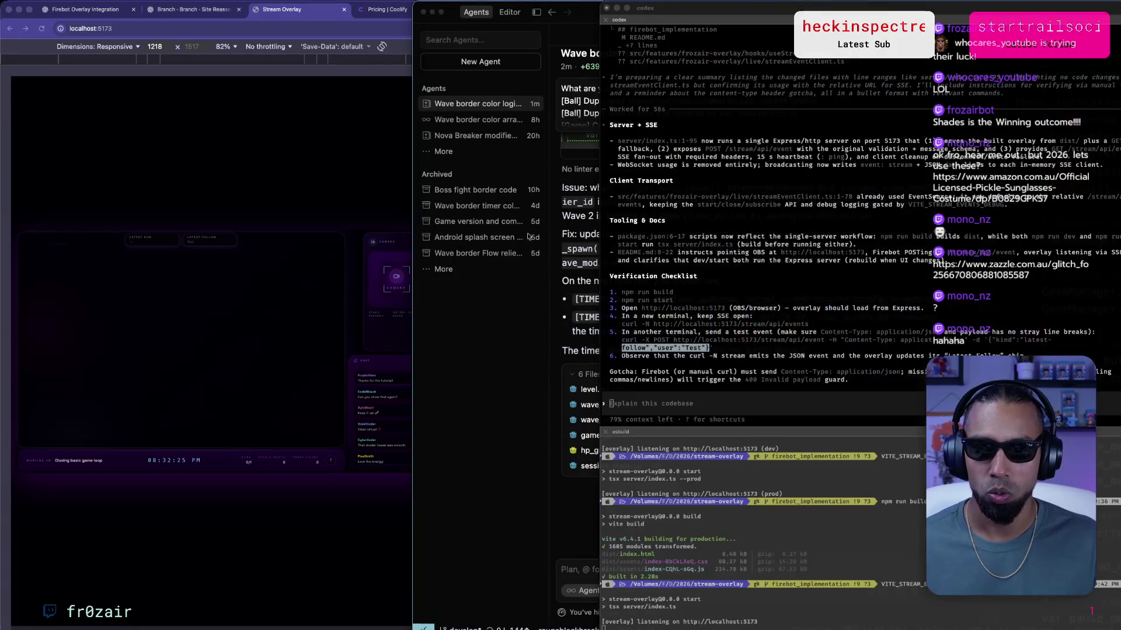
Select Codex's summary from Server + SSE to Gotcha, then return to the Firebot Overlay Integration chat.
drag(710, 355, 1005, 354)
click(657, 381)
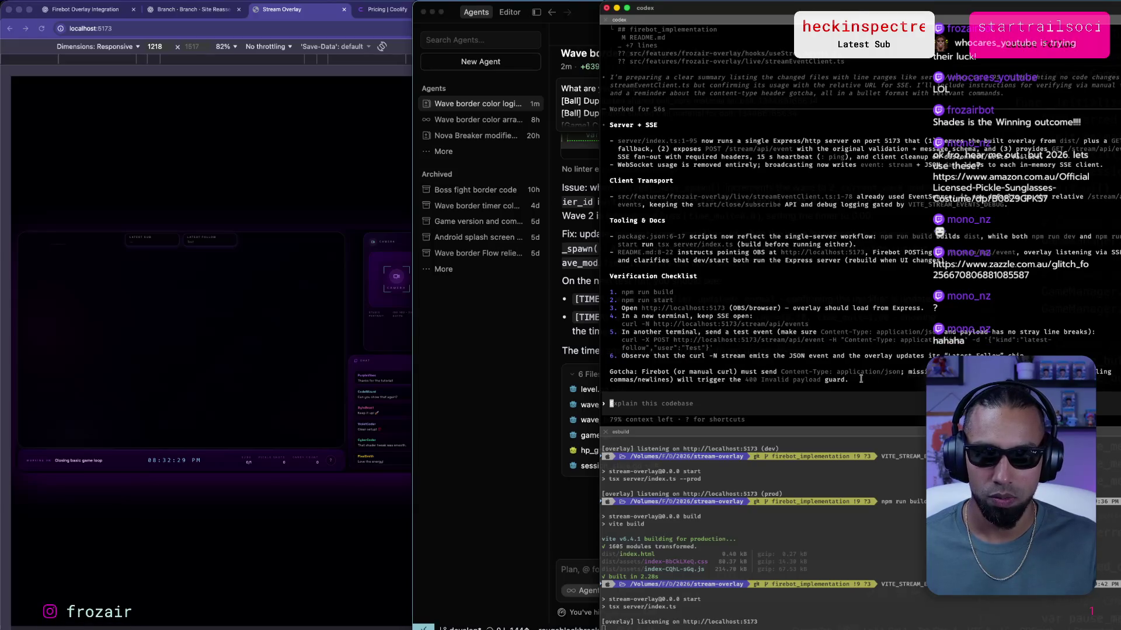
mouse_move(882, 380)
mouse_down()
mouse_move(642, 309)
mouse_move(563, 260)
mouse_move(575, 204)
mouse_move(568, 124)
mouse_up()
click(129, 9)
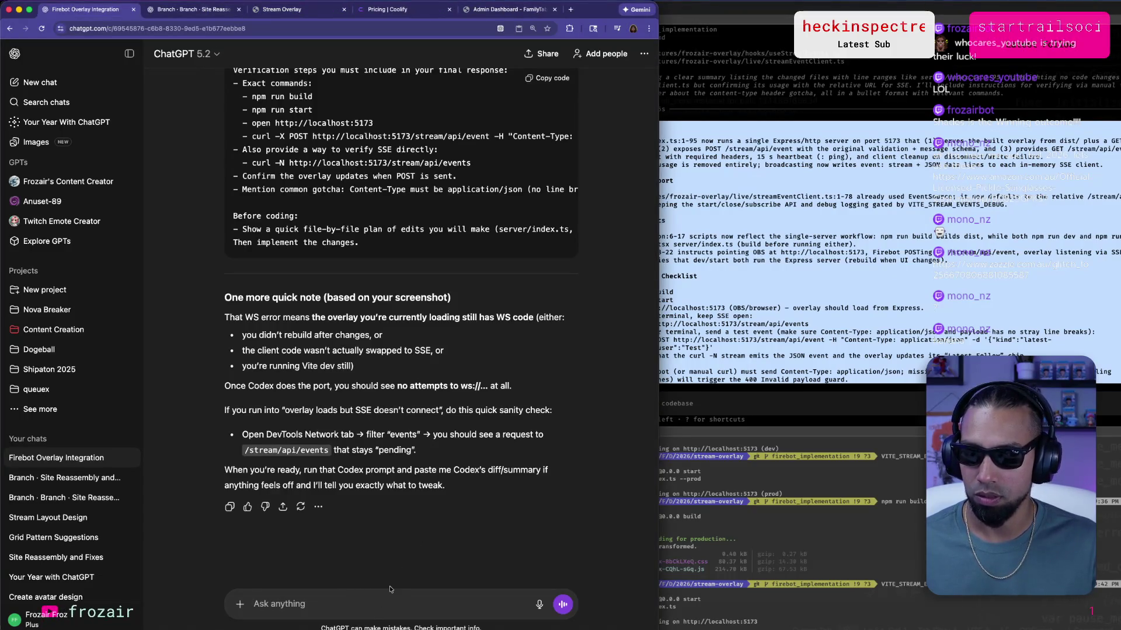
Send ChatGPT 'Codex response:' with the pasted summary, a curl -N note, and asking what's next.
text(Codex response)
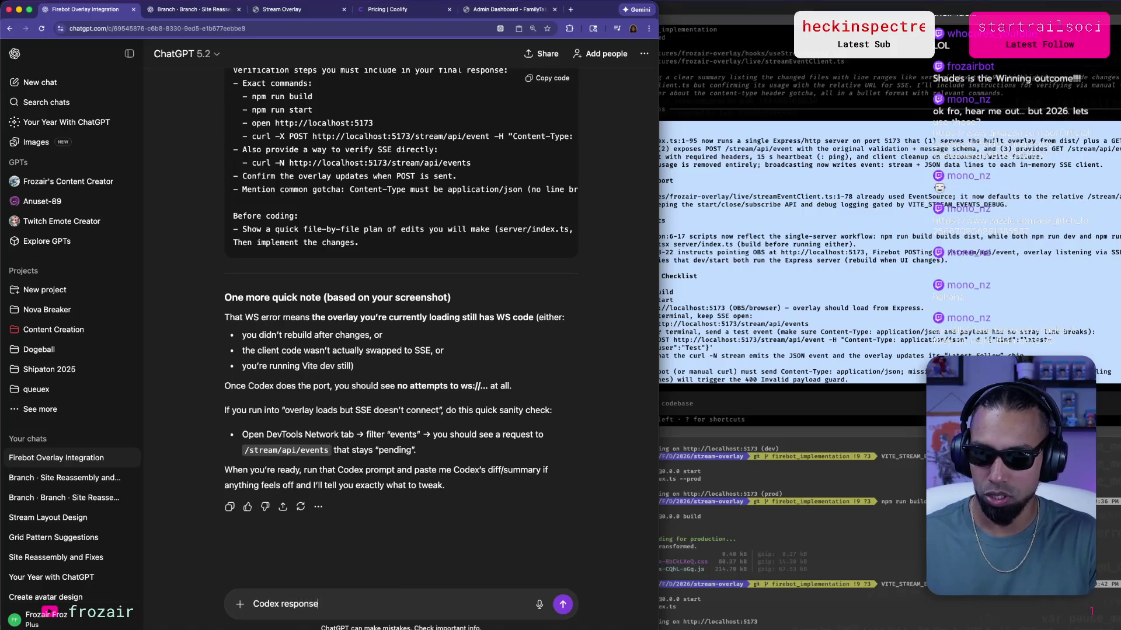
text(:)
key(shift+Return)
key(shift+Return)
key(super+v)
text(I m)
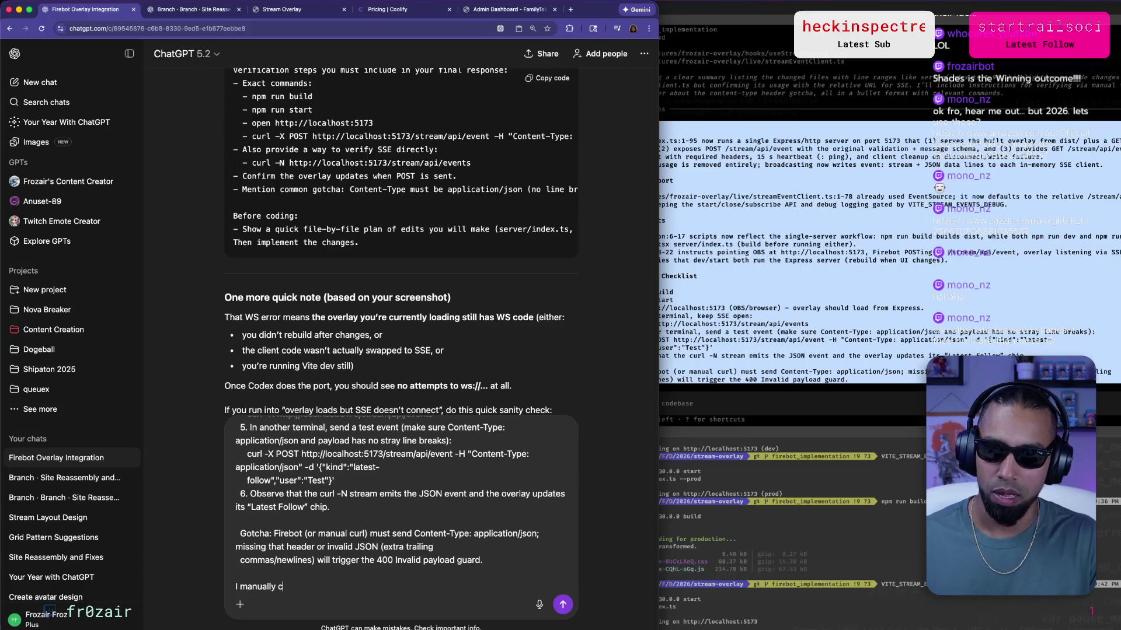
text(rl calls,)
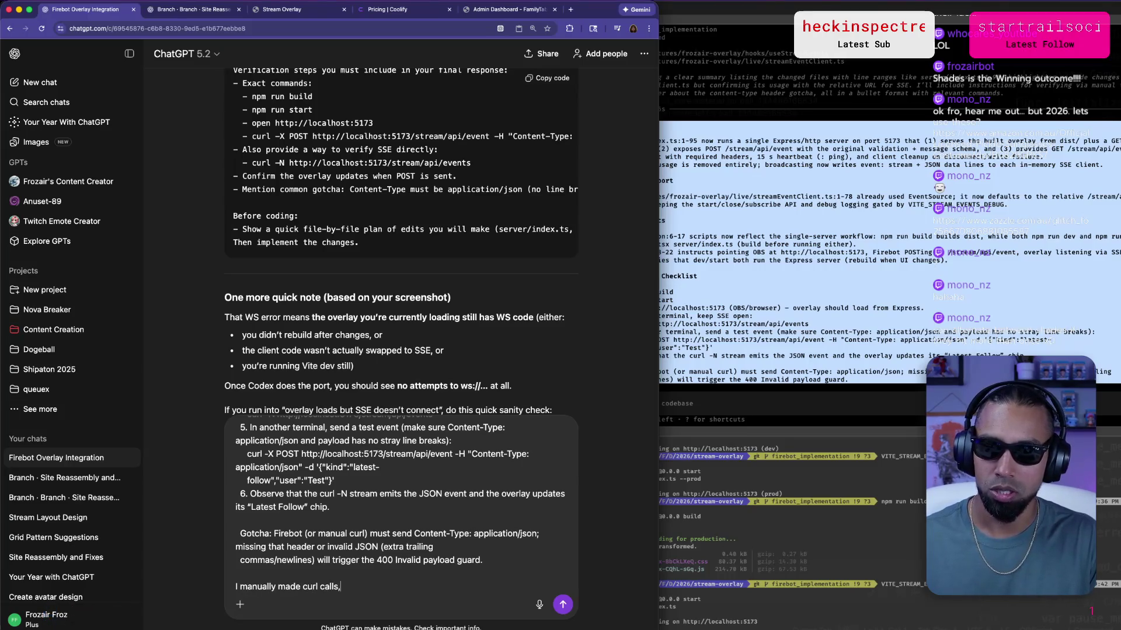
text( and i saw the response in the c)
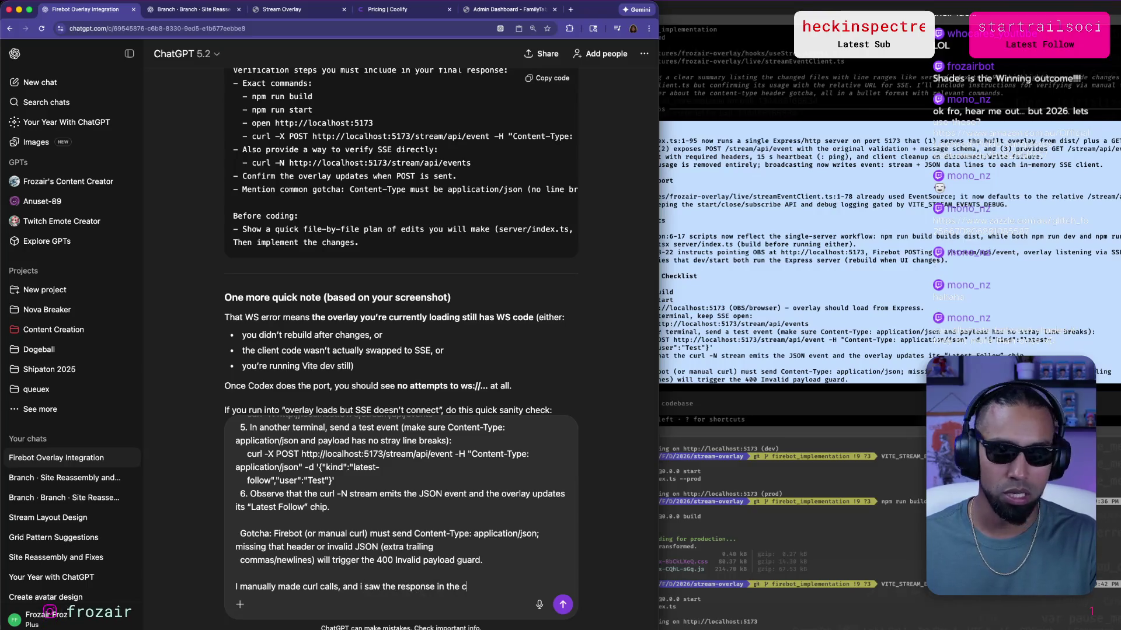
text(N)
key(BackSpace)
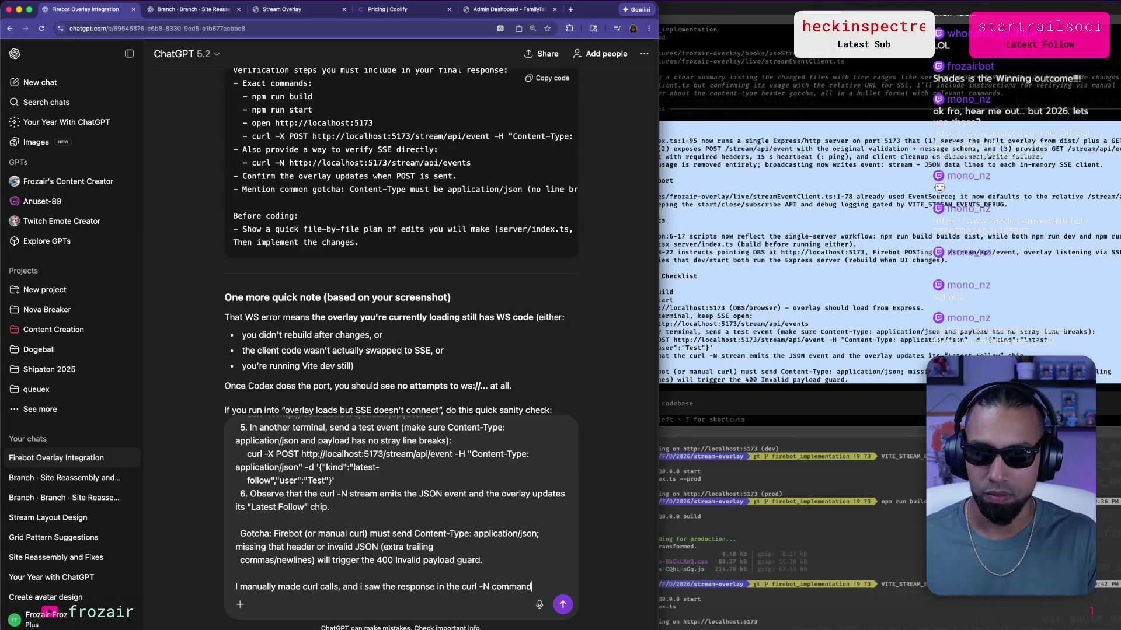
text(. What's next?)
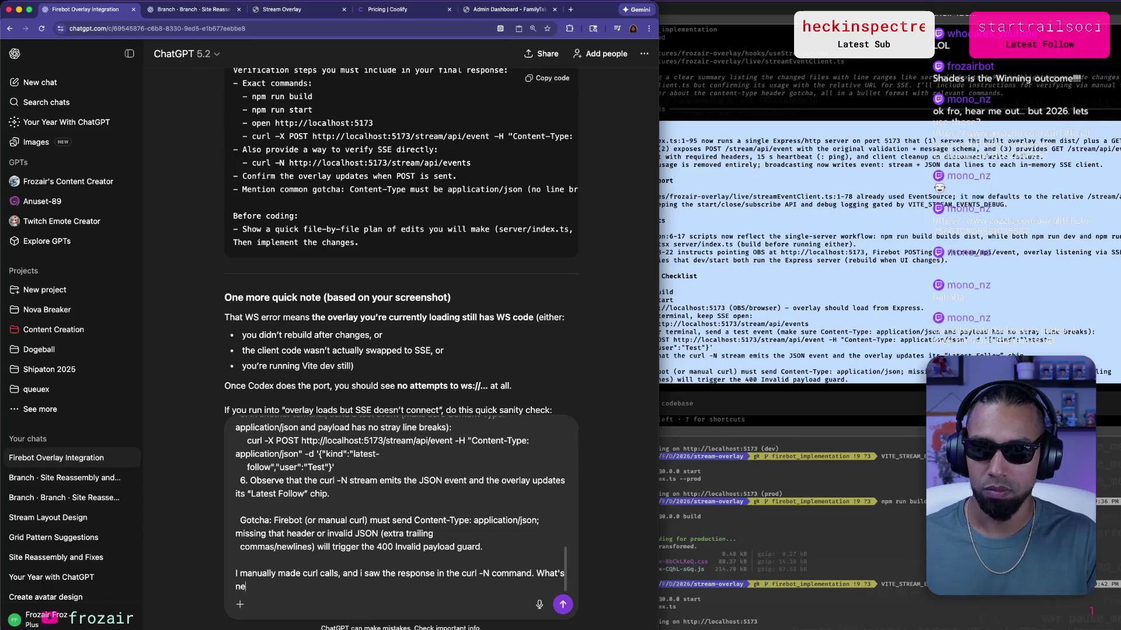
key(Return)
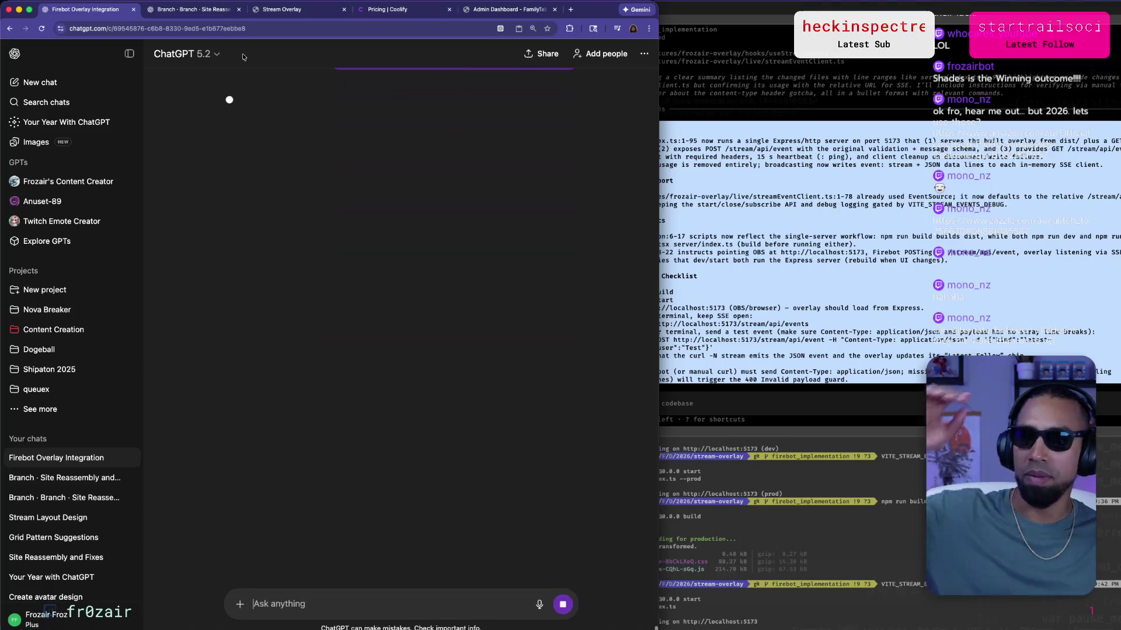
Switch between the Branch and Firebot chats, then open the Stream Overlay page.
click(221, 9)
click(114, 9)
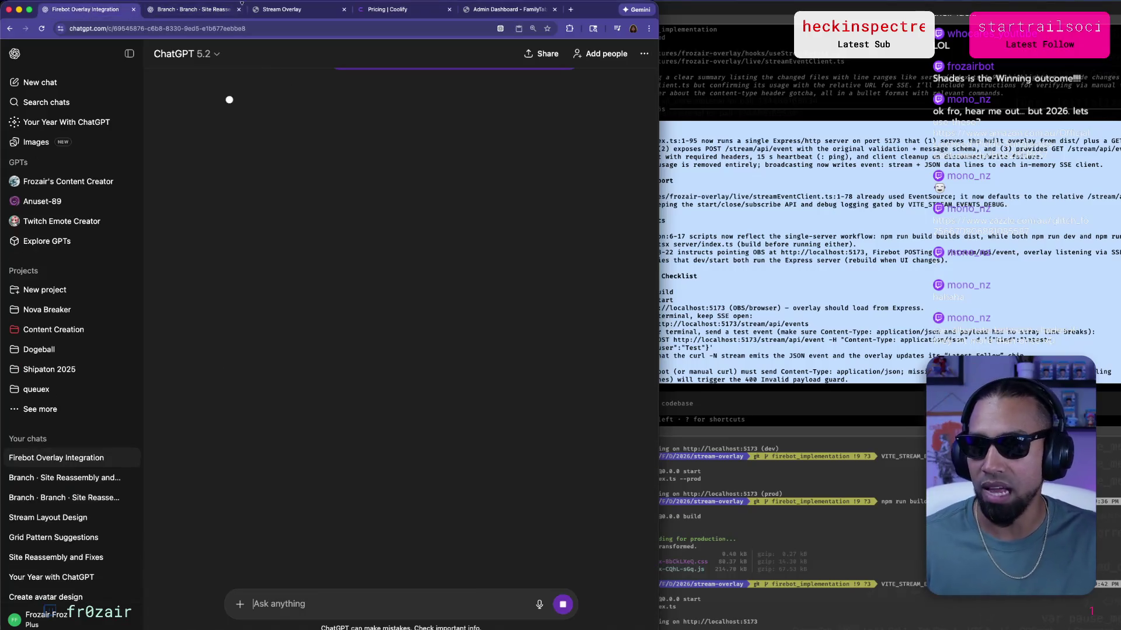
click(283, 10)
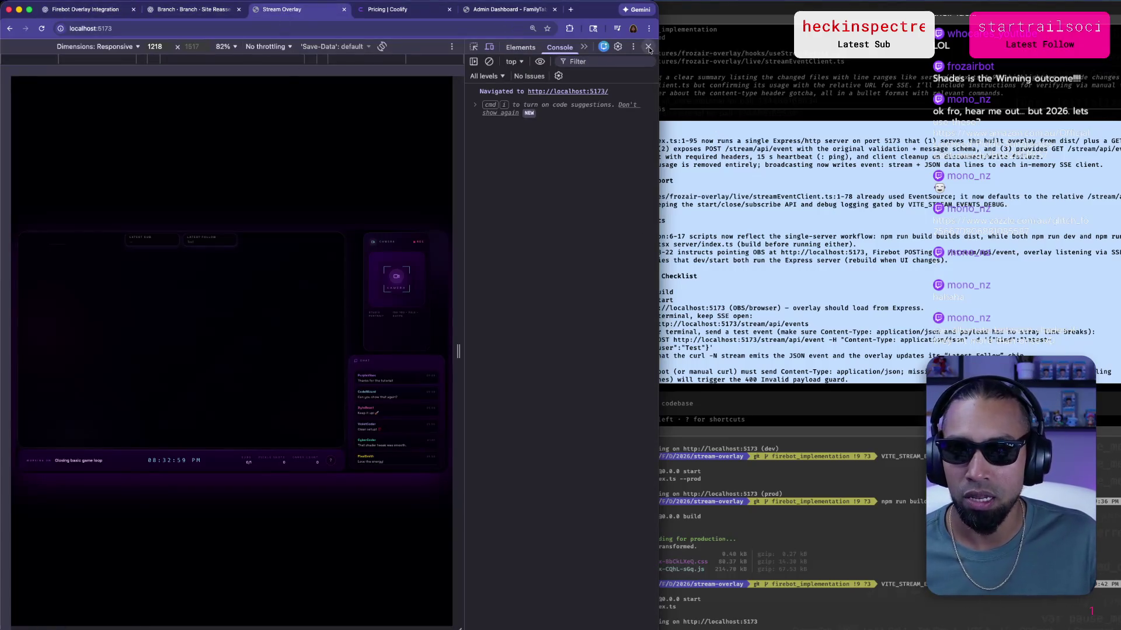
Close the DevTools panel so the overlay fills the page, then switch to Cursor.
click(647, 46)
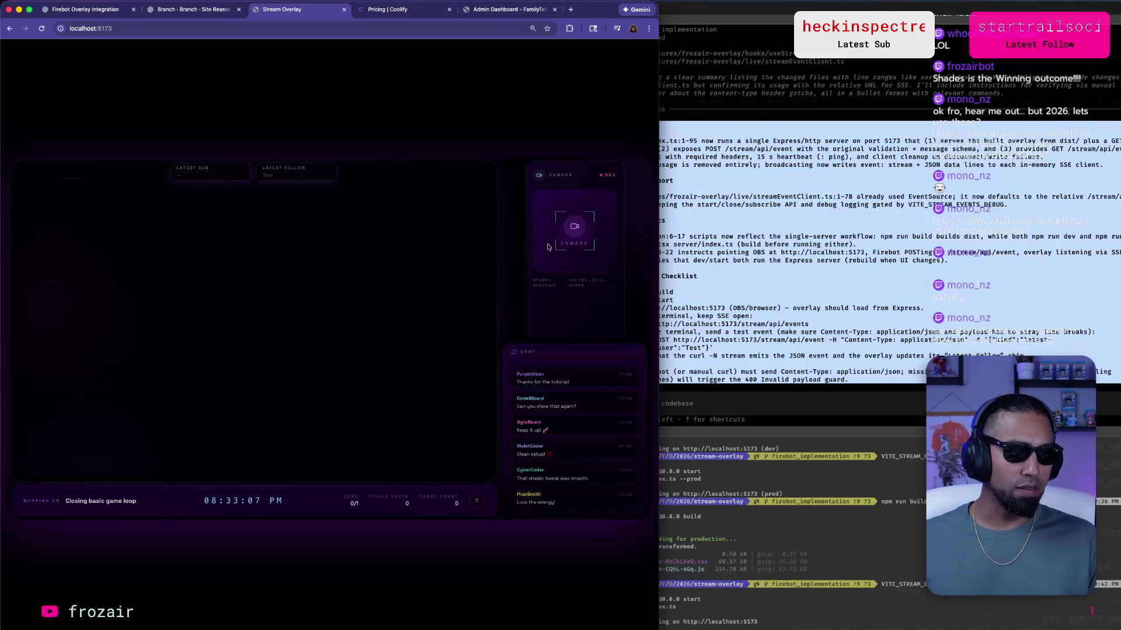
key(super+Tab)
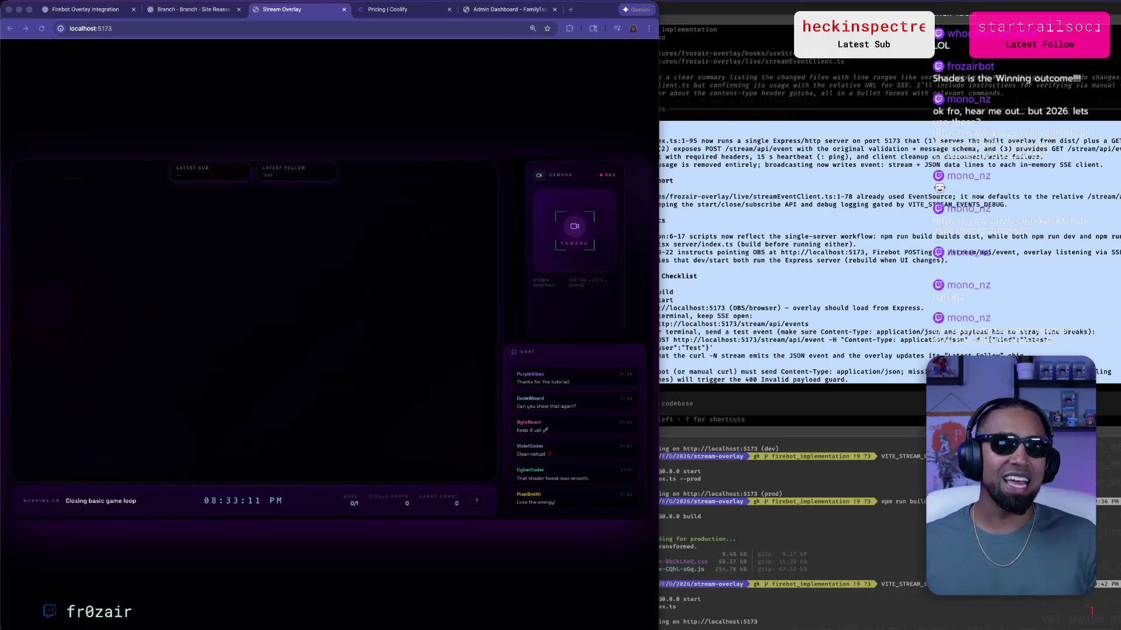
key(super+Tab)
key(super+Tab)
key(super+Tab)
key(super+shift+Tab)
key(super+Tab)
key(super+Tab)
key(super+Tab)
key(super+Tab)
key(super+Tab)
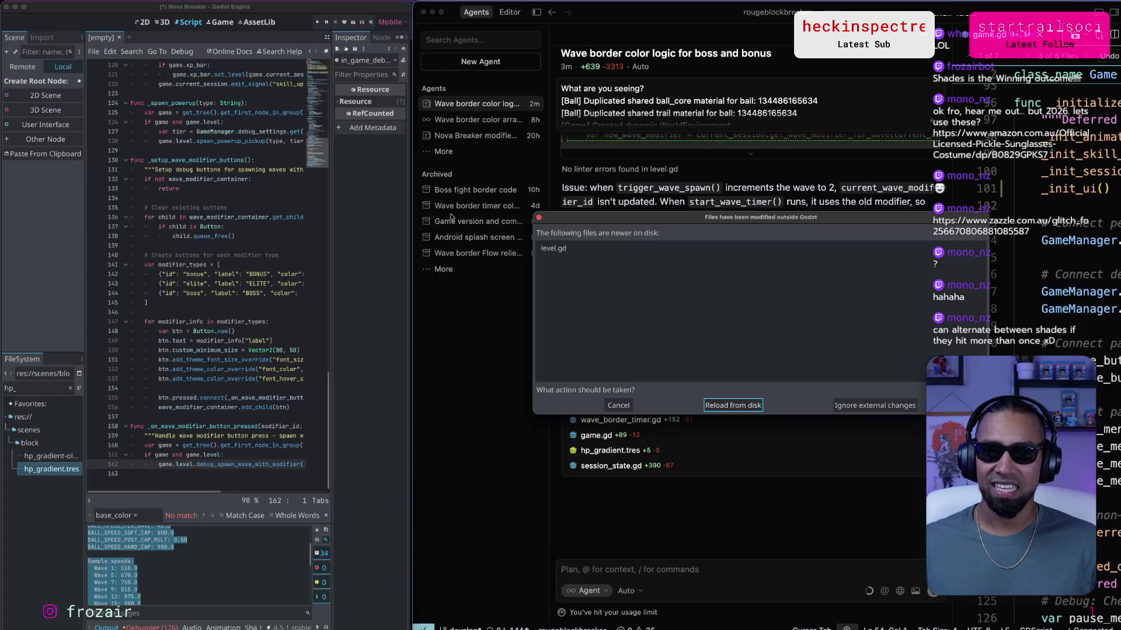
Reload level.gd from disk and run the game on the Samsung SM-N986U phone.
click(752, 407)
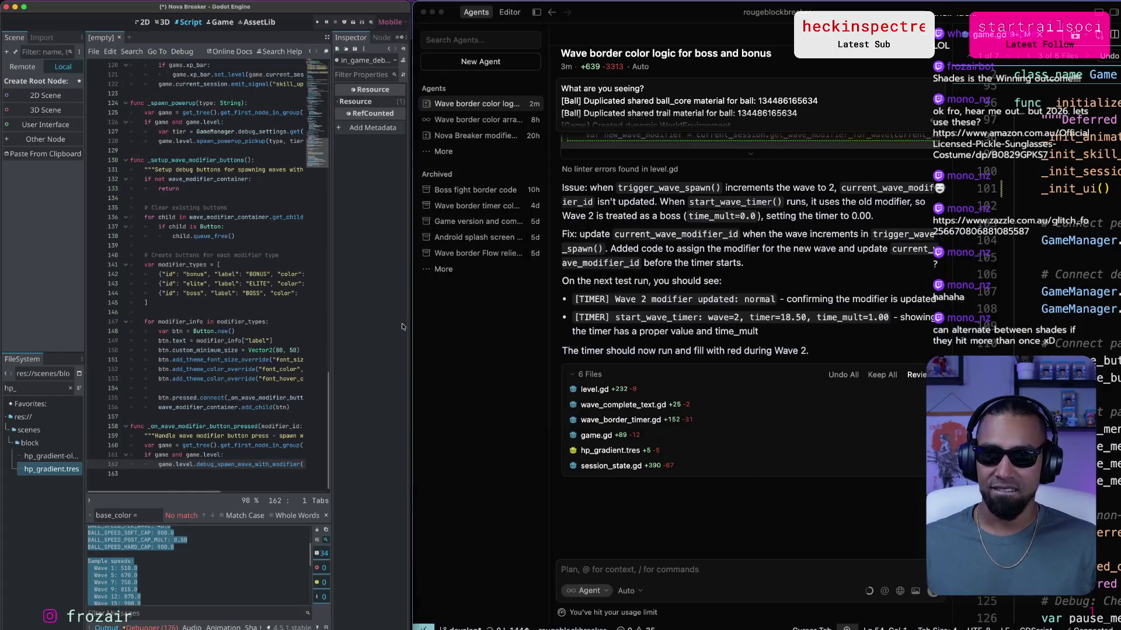
click(345, 25)
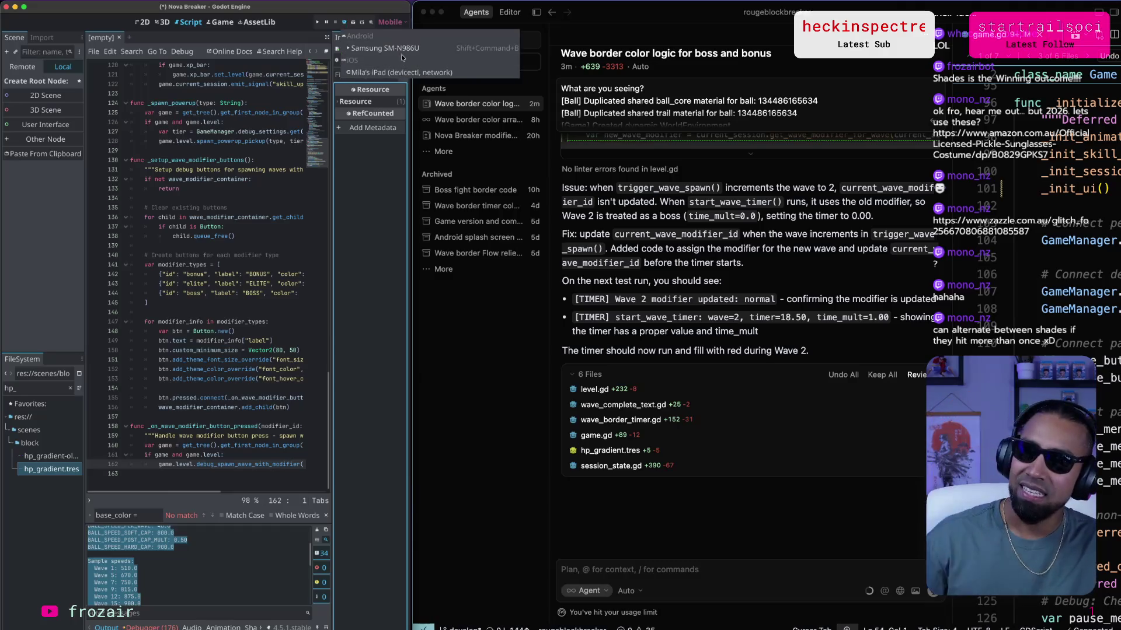
click(401, 50)
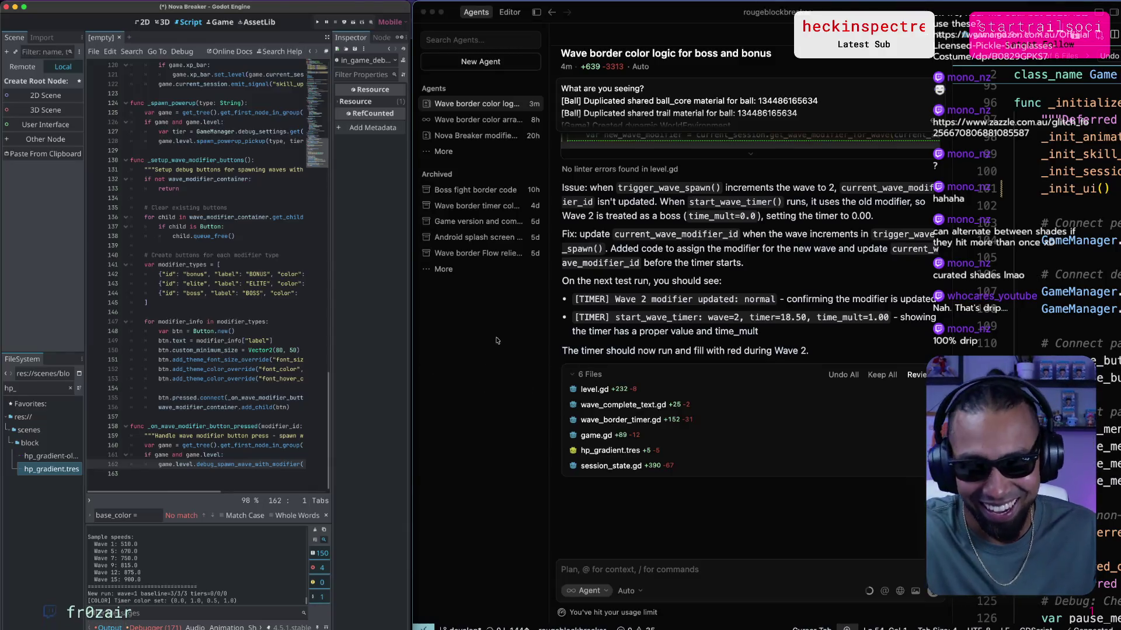
mouse_move(496, 357)
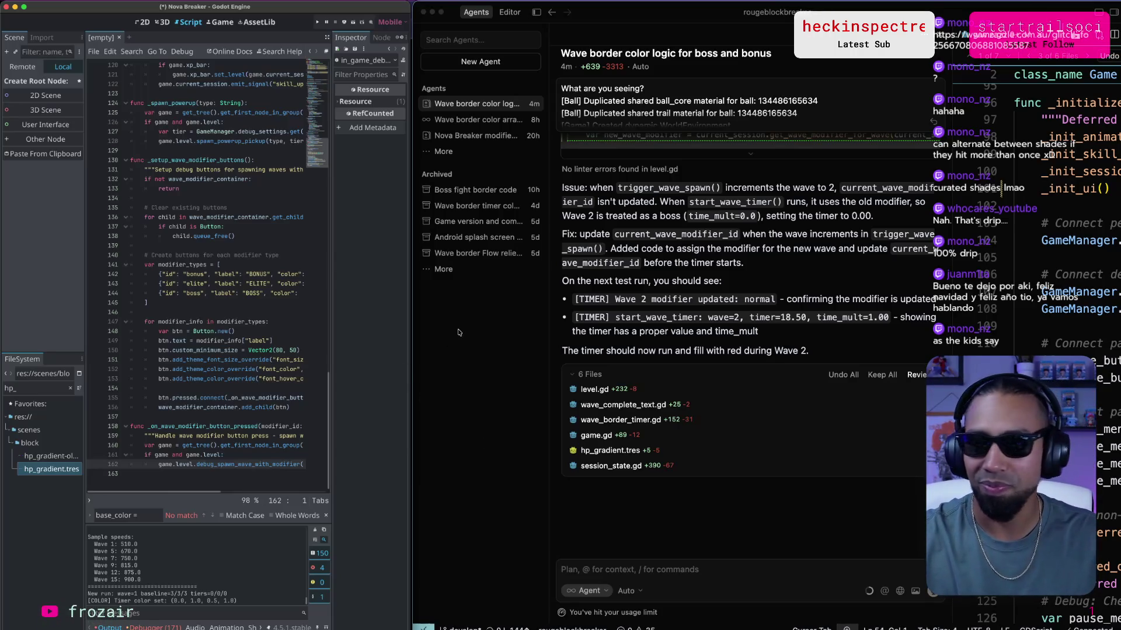
Review the agent's trigger_wave_spawn() timer-fix reply in Cursor and clear Godot's output log.
scroll(621, 319, up, 10)
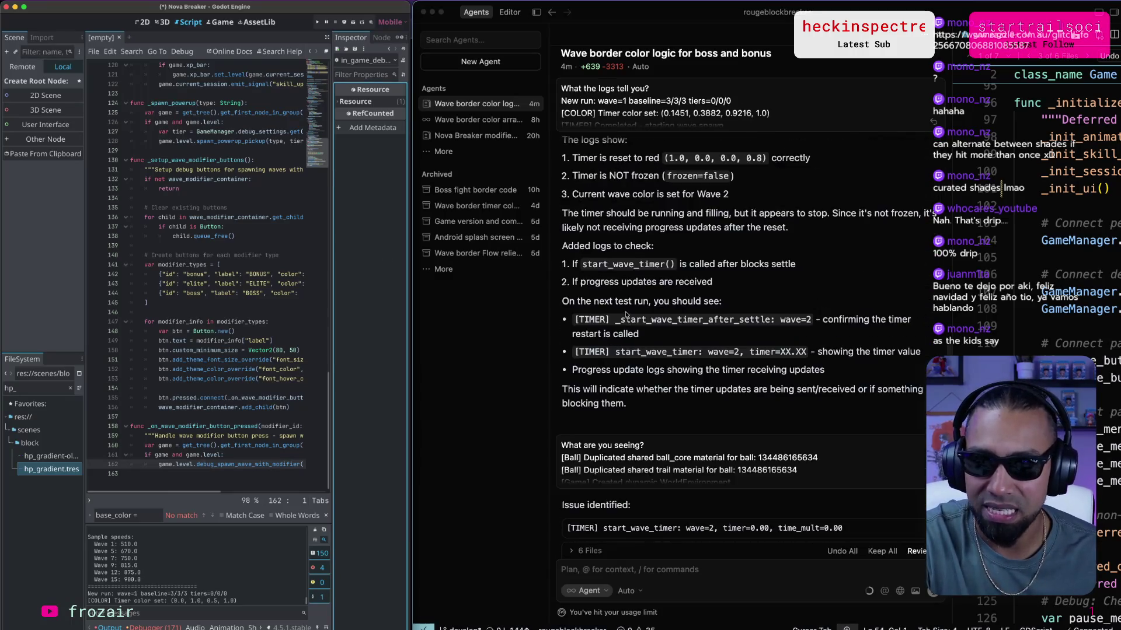
scroll(622, 318, down, 10)
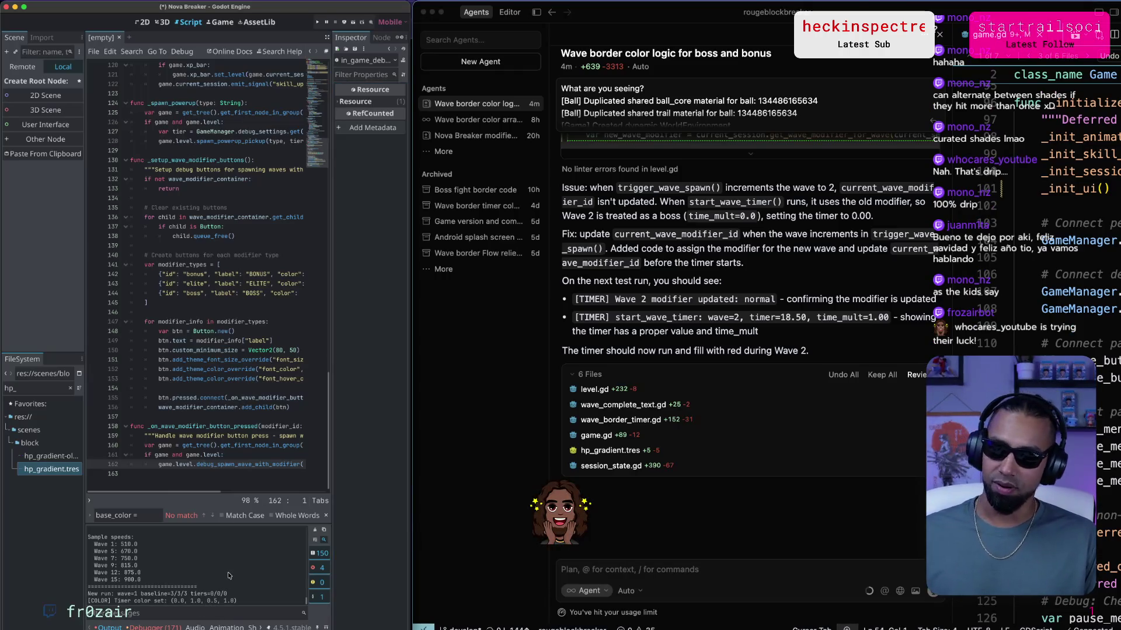
click(315, 531)
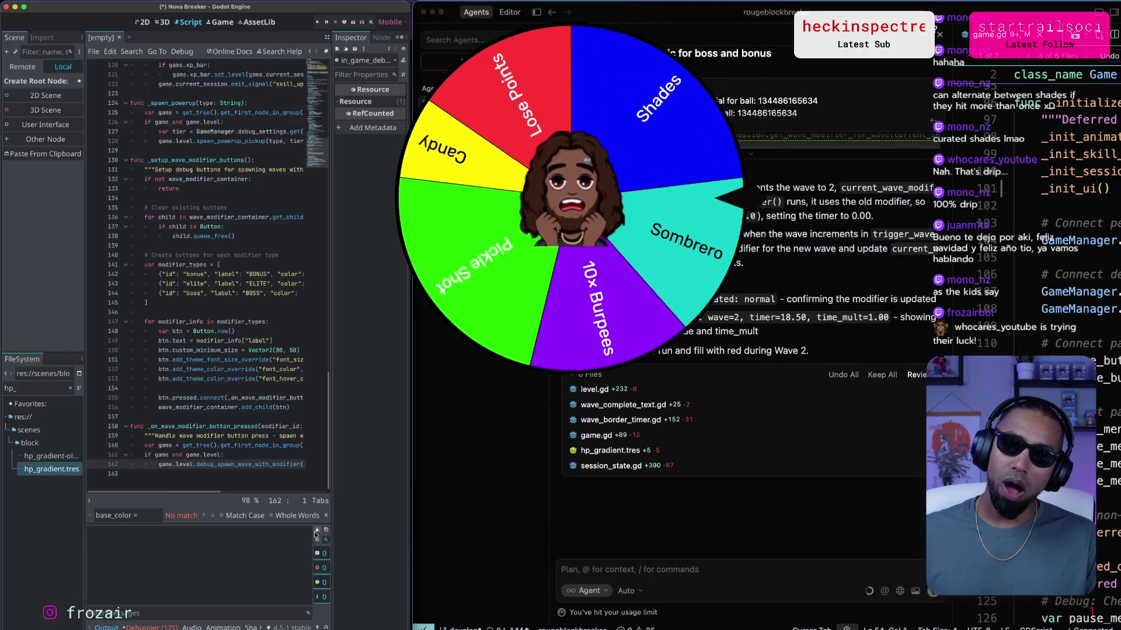
Switch to the phone mirror and play until Godot breaks on _start_pulsate_effect at level.gd line 1382.
key(super+Tab)
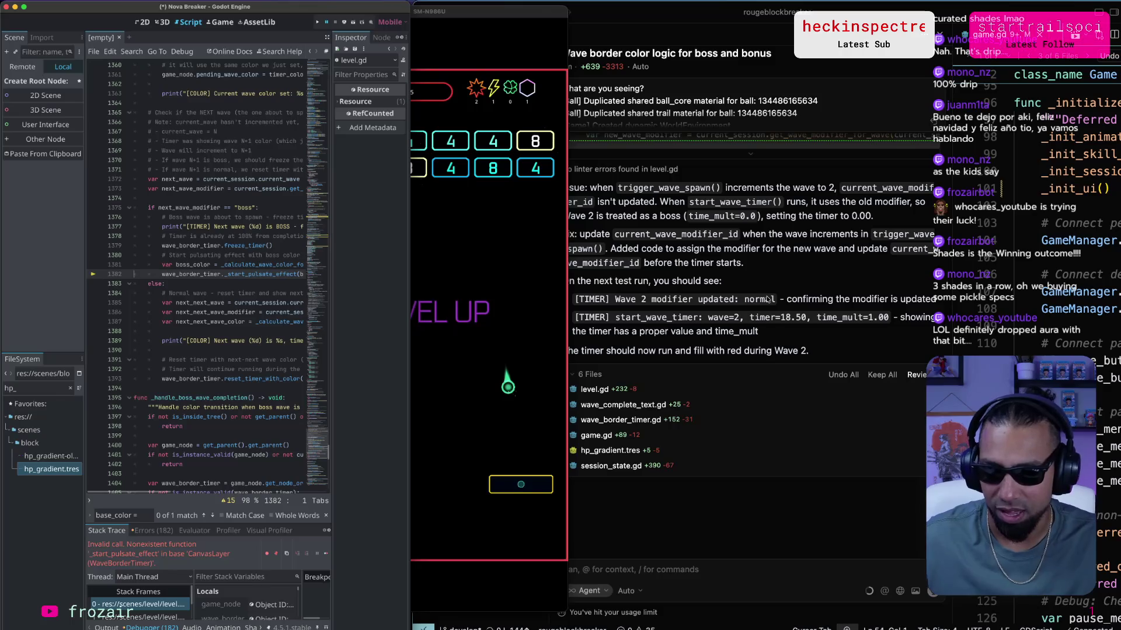
click(386, 358)
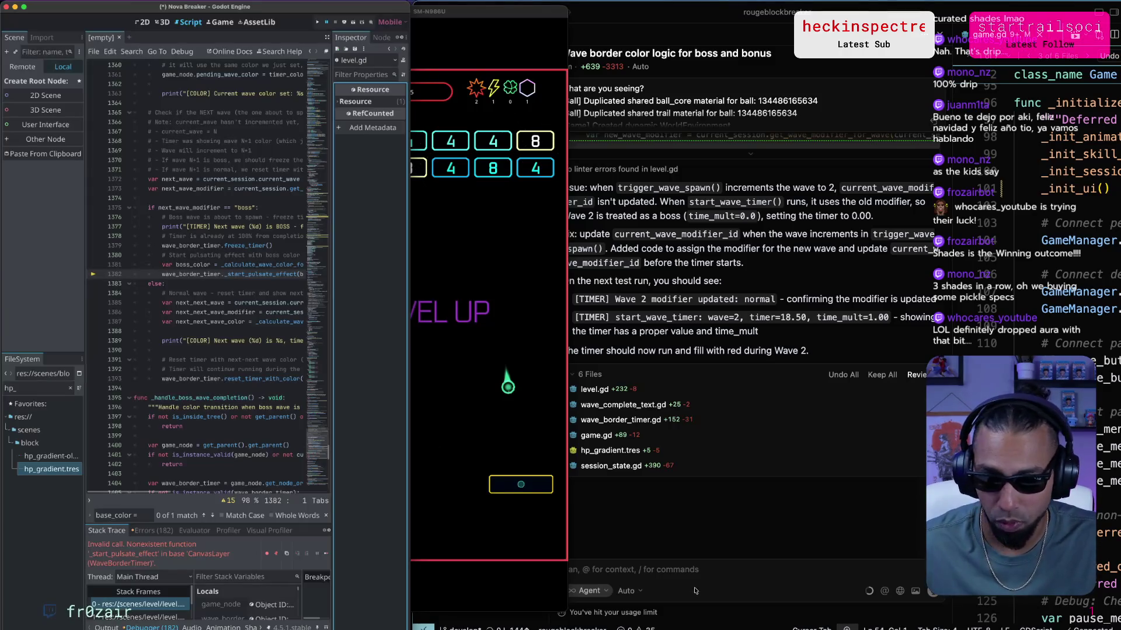
Send the agent a note that everything looked good until the error, with screenshot and Godot output log.
click(702, 569)
text(Omg, this is work)
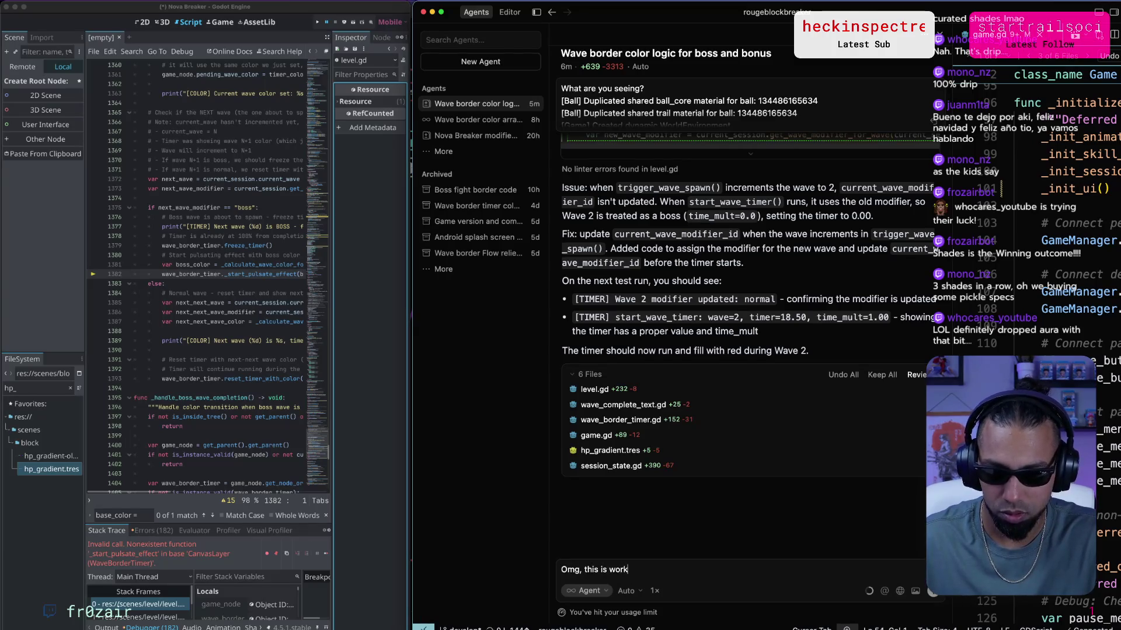
text(ing so)
text( far. Yes we had an error, b)
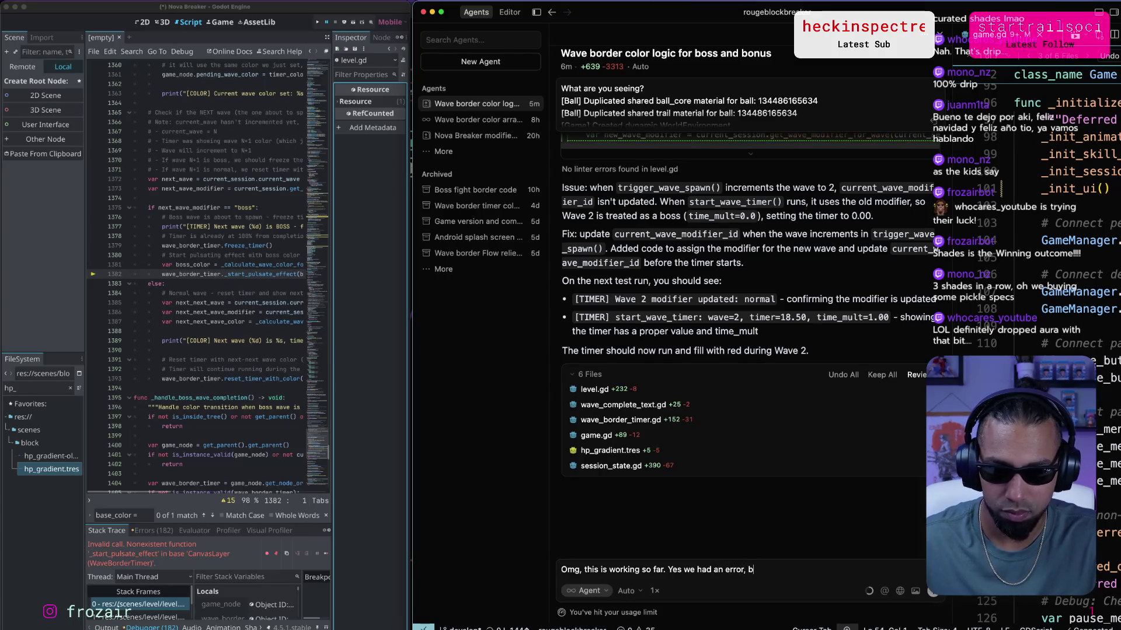
text(hing was l)
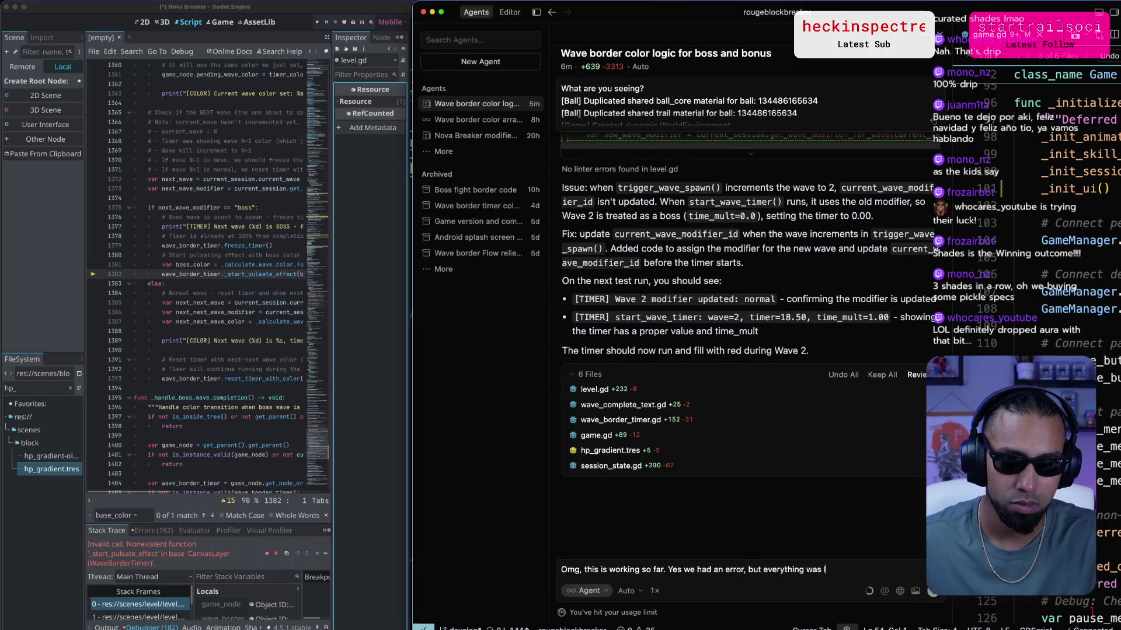
text(ooking good up until then)
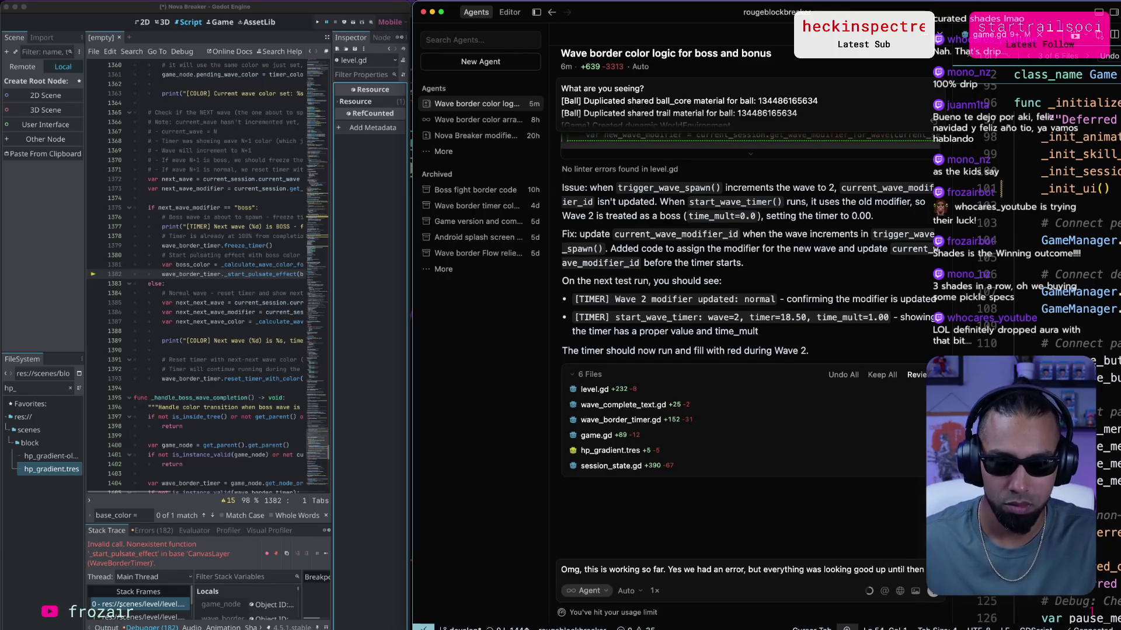
text(:)
key(super+v)
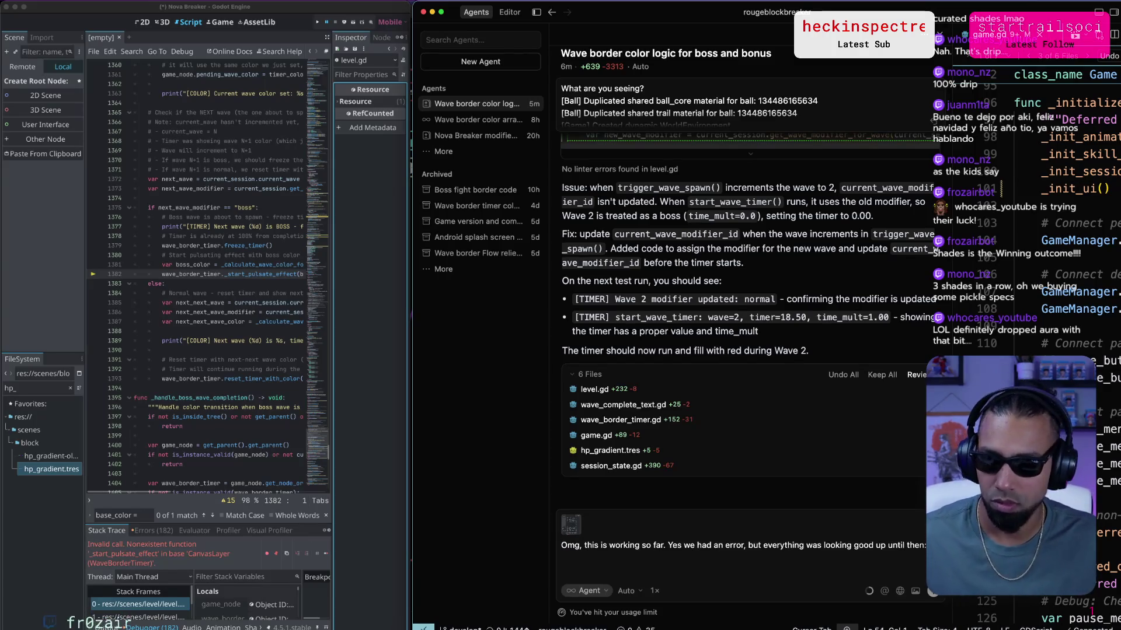
key(shift+Return)
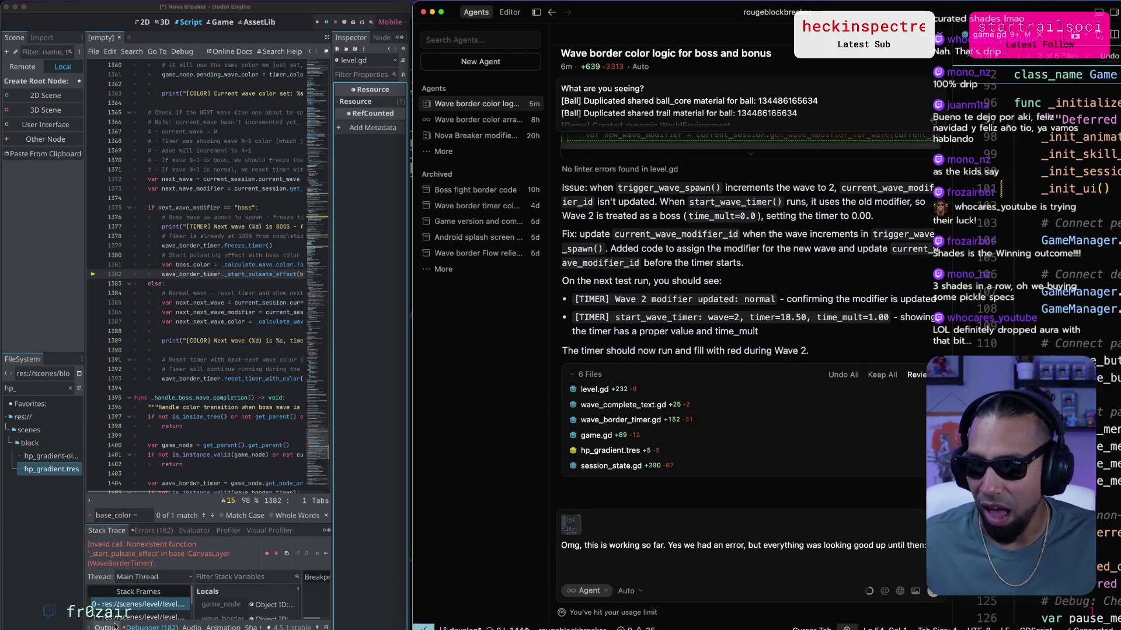
click(118, 627)
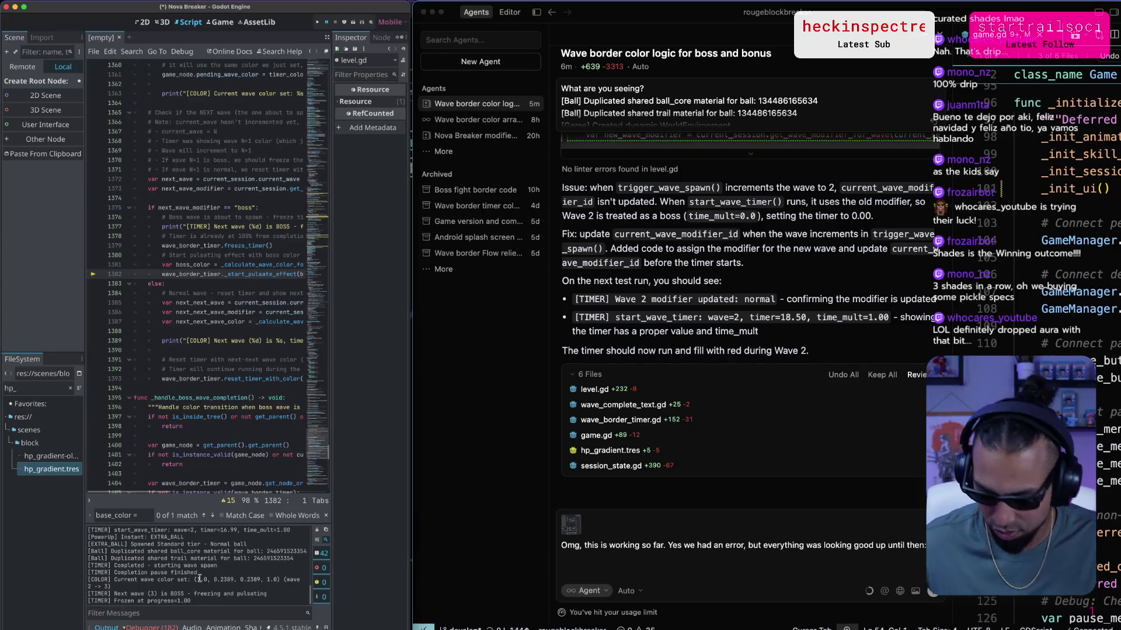
key(super+a)
click(652, 563)
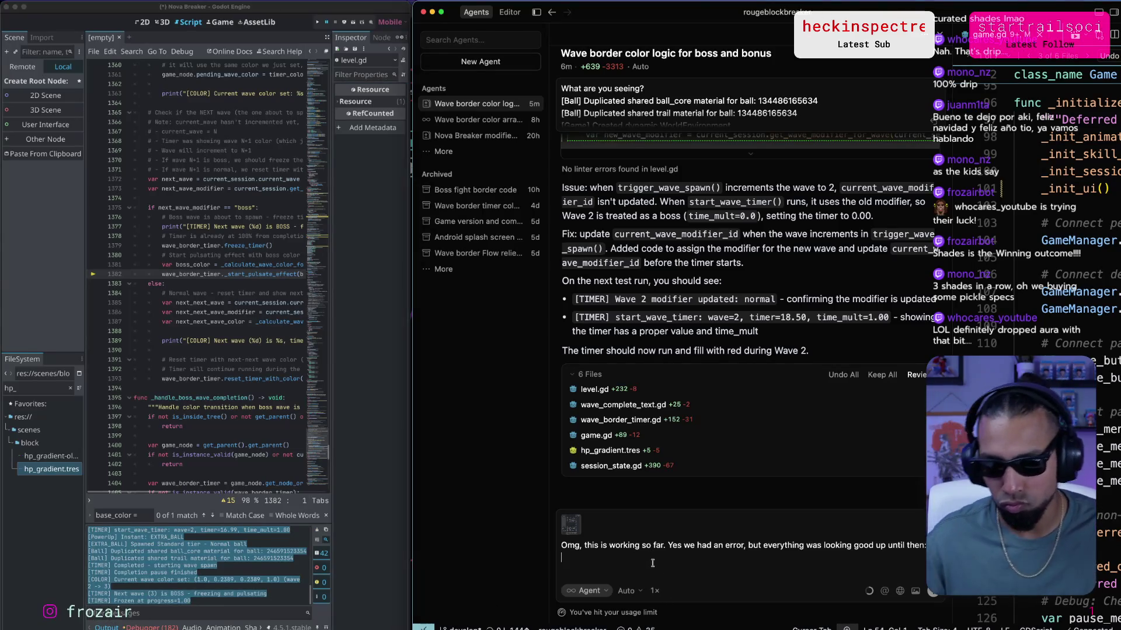
key(super+v)
key(Return)
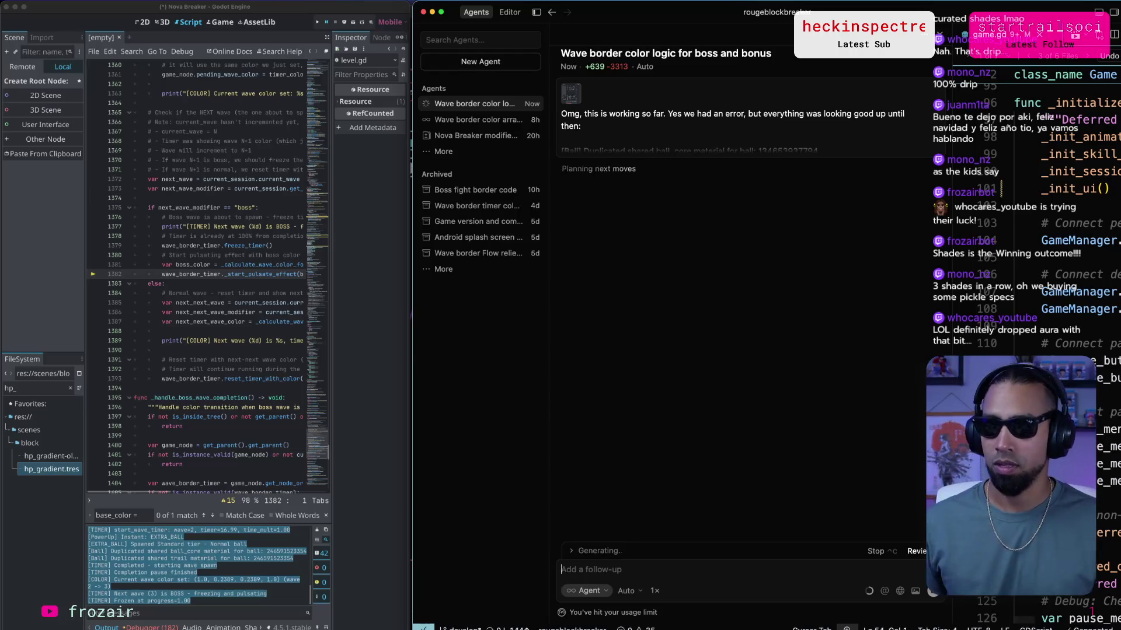
Cycle through applications to bring the Chrome Stream Overlay window forward.
key(super+Tab)
key(Tab)
key(Tab)
key(super+Tab)
key(Tab)
key(super+Tab)
key(super+Tab)
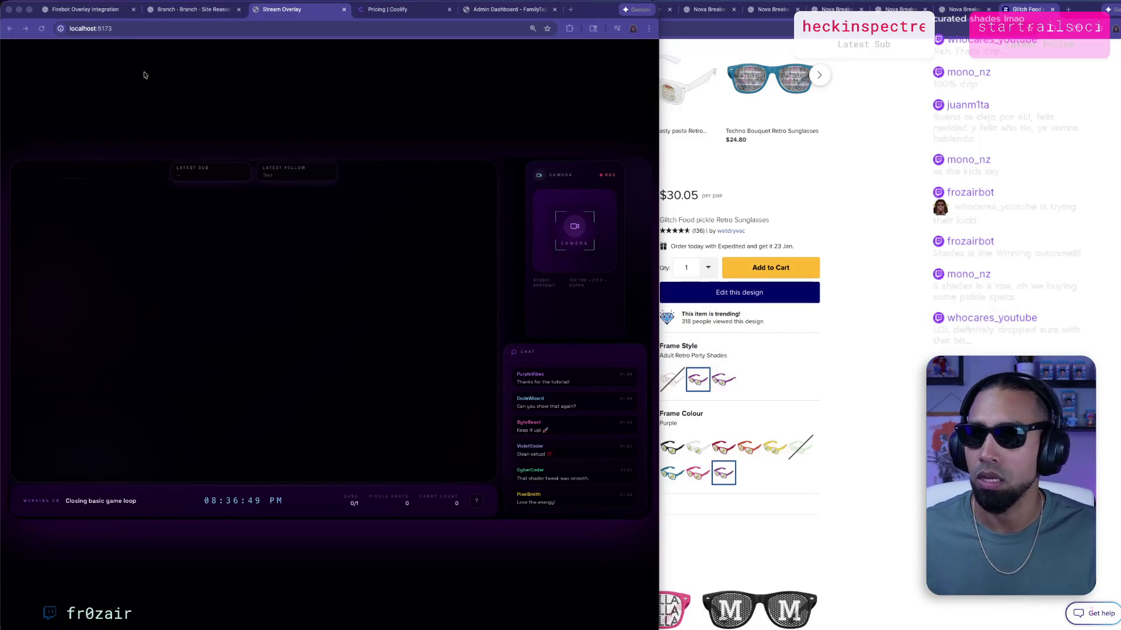
Return to the Firebot Overlay chat and read the checklist, highlighting lastEvent and the ws://localhost:5174/stream/ws address.
click(91, 13)
key(super+Tab)
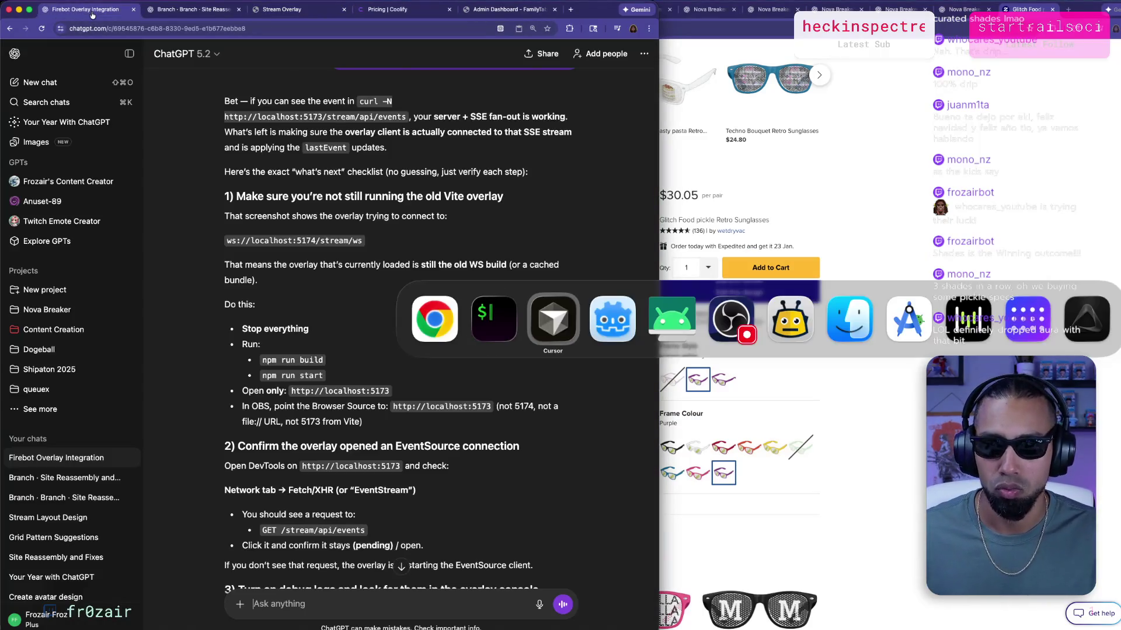
key(super+shift+Tab)
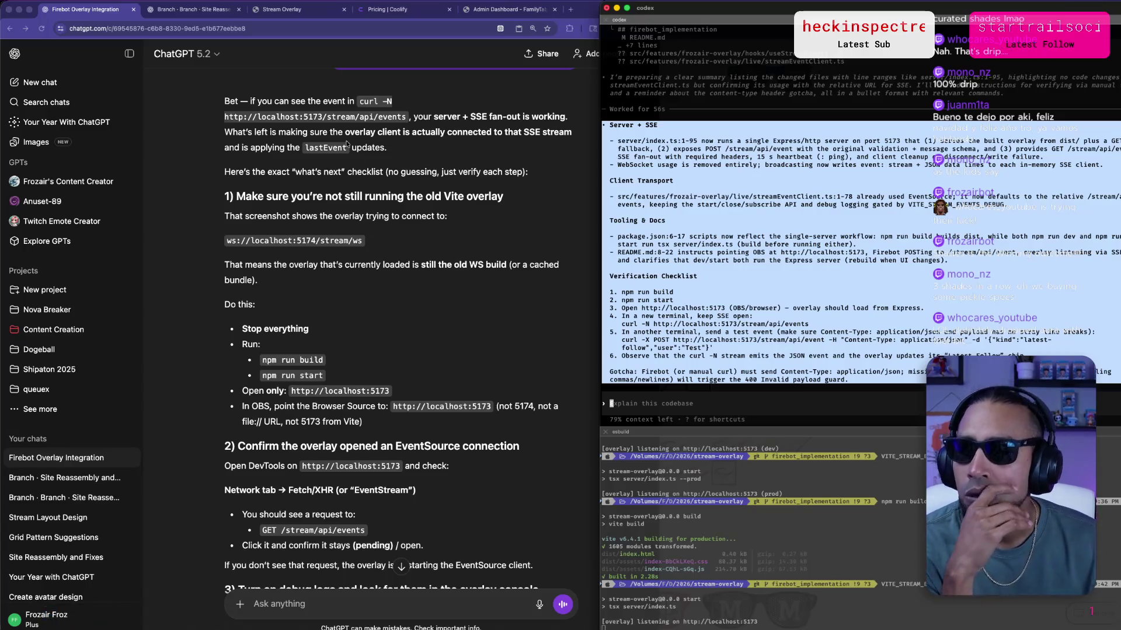
click(341, 143)
scroll(341, 143, down, 2)
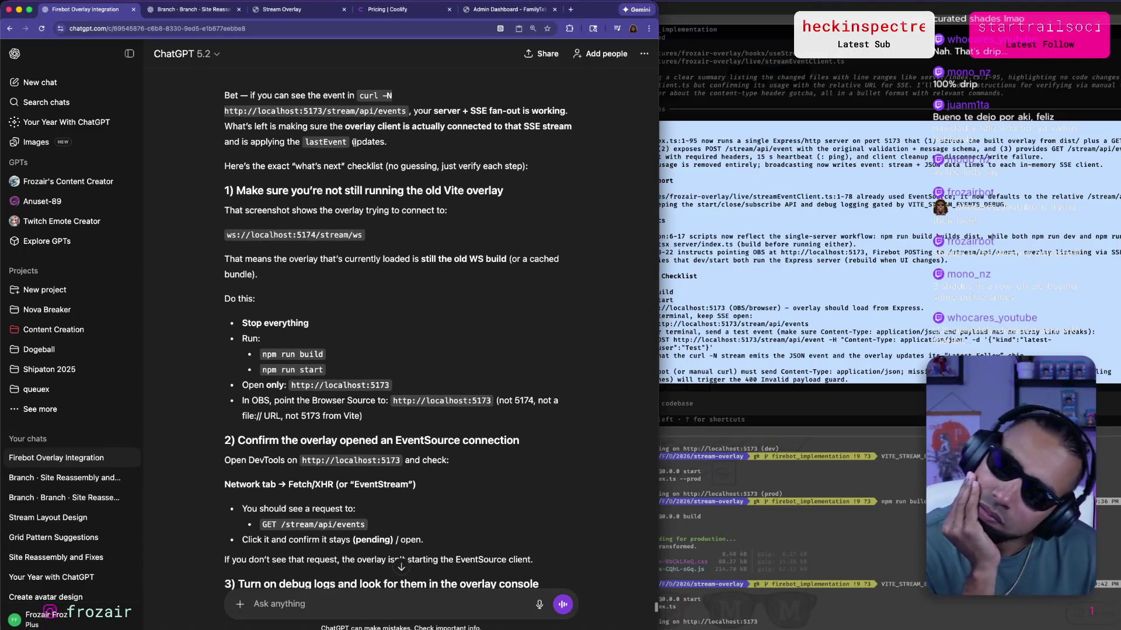
drag(305, 130, 429, 125)
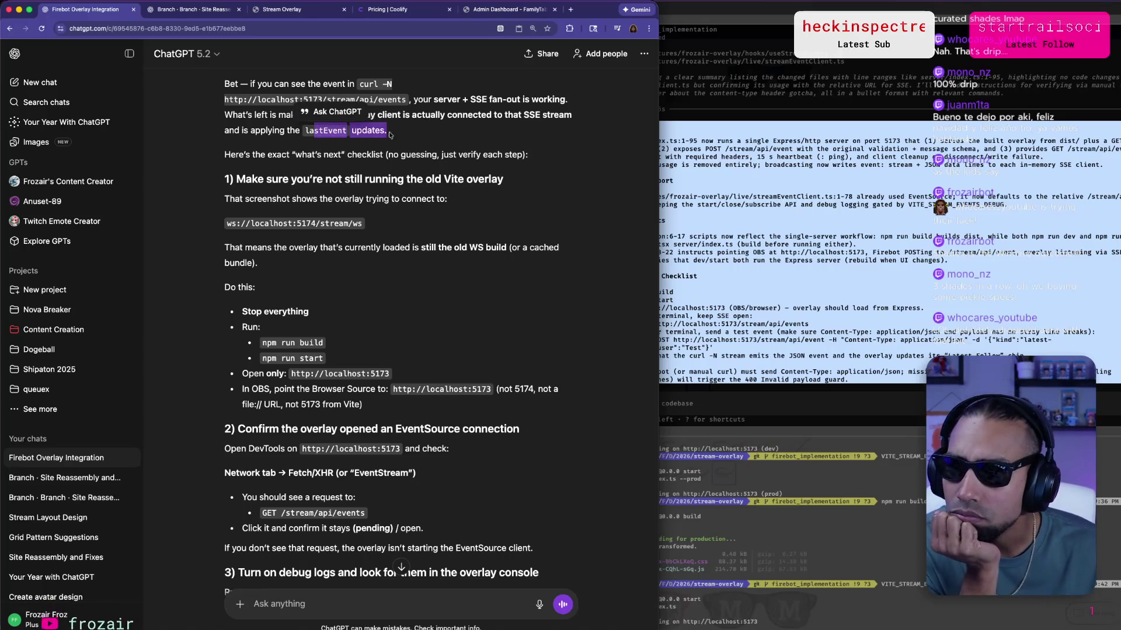
click(327, 158)
drag(309, 179, 503, 180)
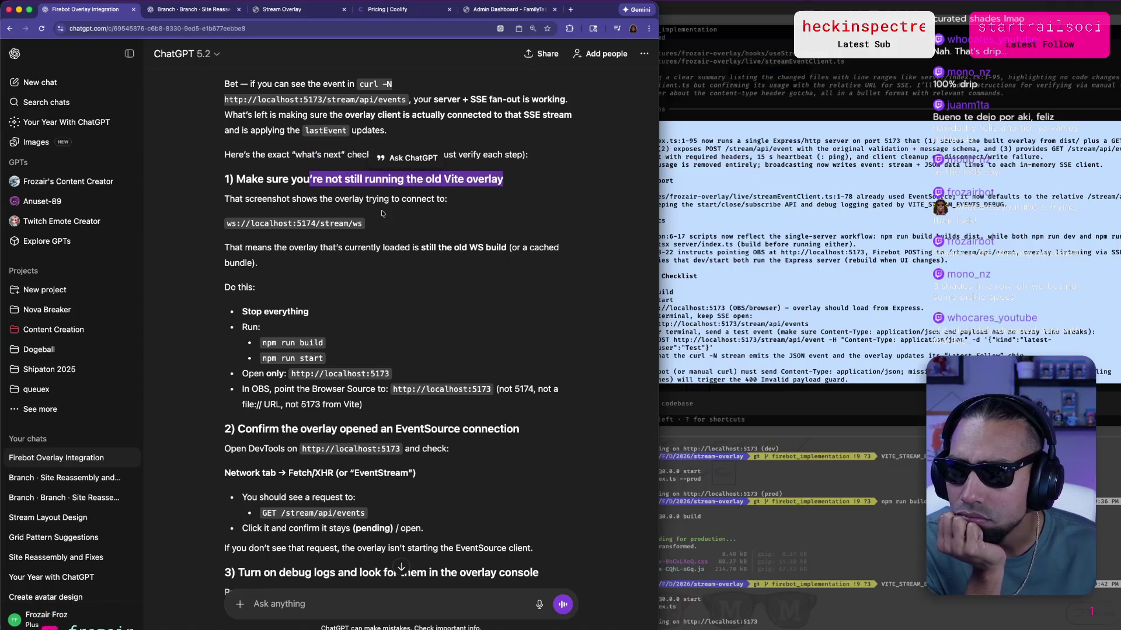
triple_click(274, 224)
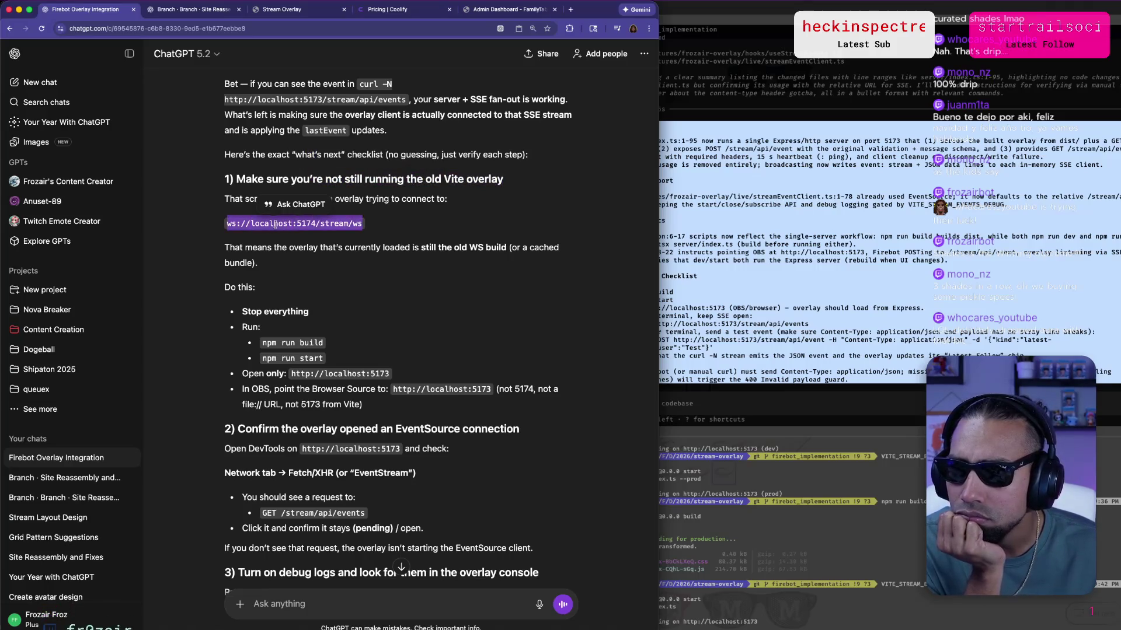
click(496, 182)
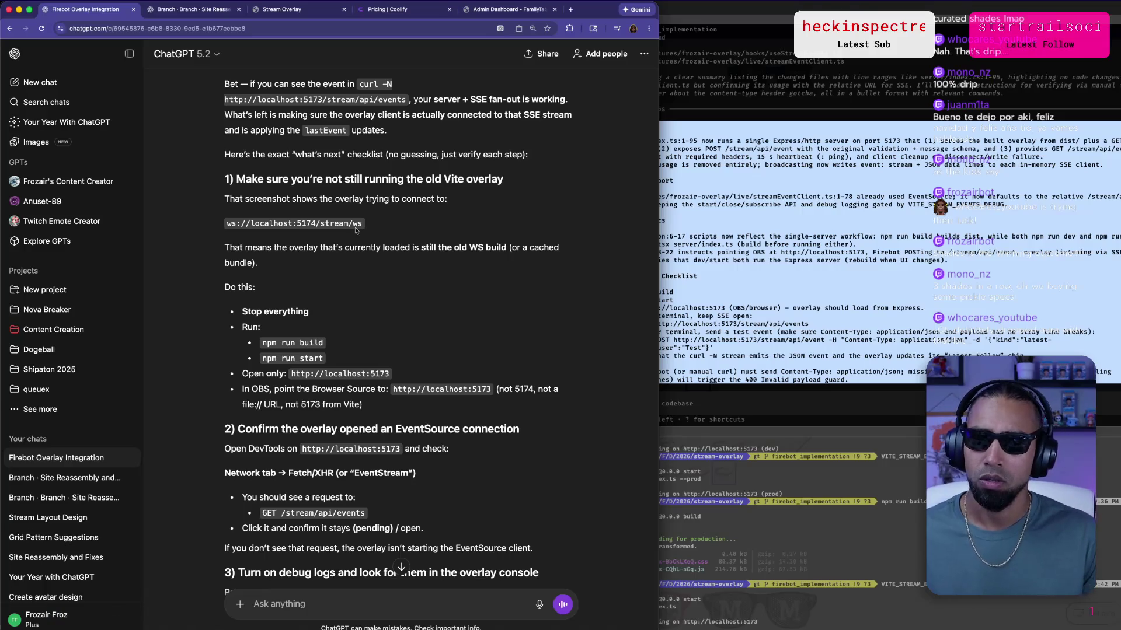
Try localhost:5173 in a new tab, then close the unreachable tab.
click(570, 10)
text(localhost:5173)
key(Return)
key(super+w)
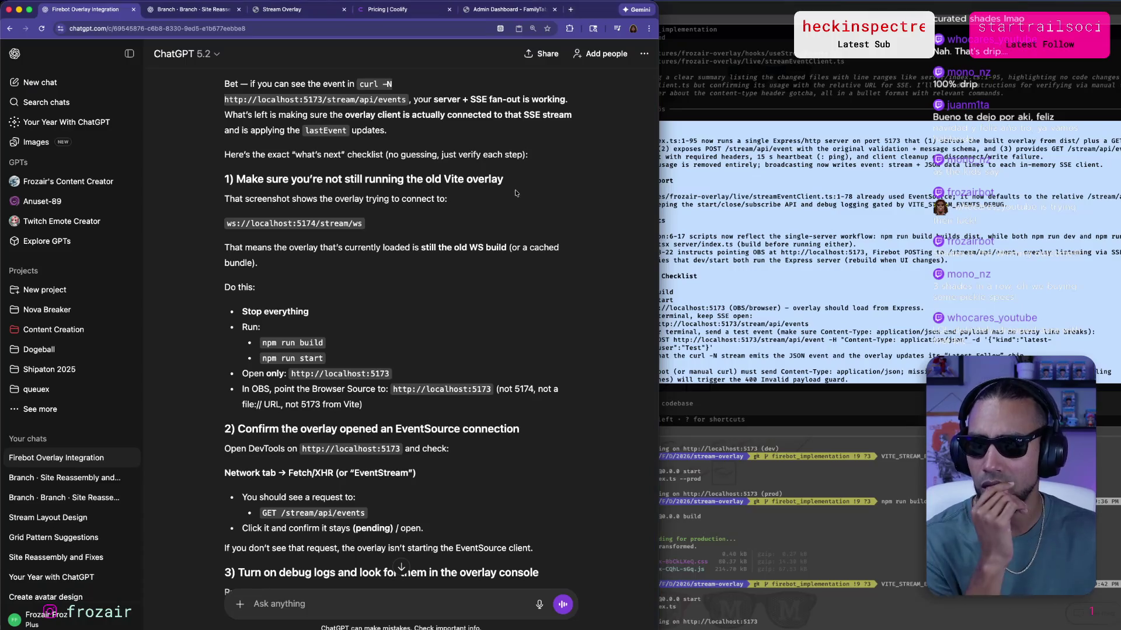
Select the localhost:5173 address in the checklist, then inspect the Stream Overlay page.
scroll(365, 319, down, 1)
scroll(366, 319, down, 1)
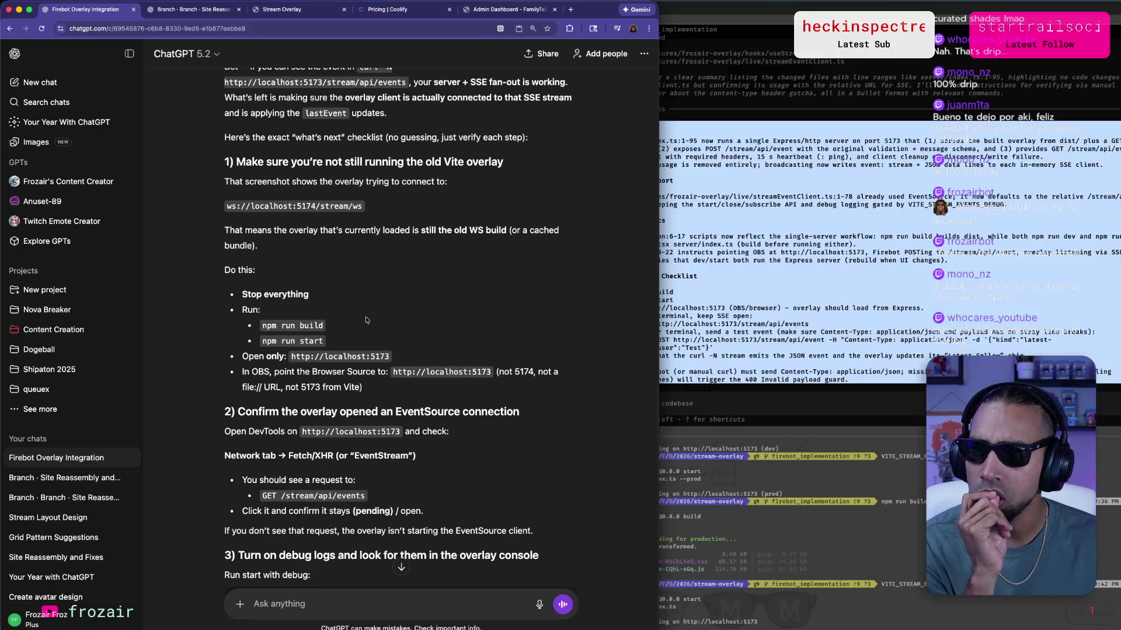
scroll(366, 320, down, 3)
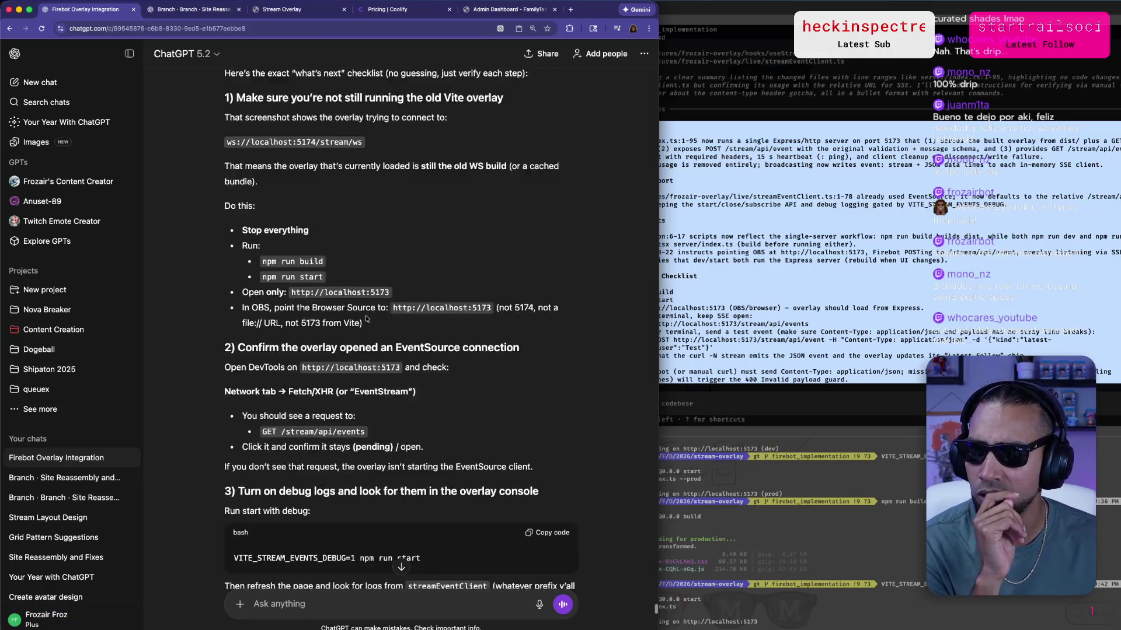
scroll(366, 320, down, 3)
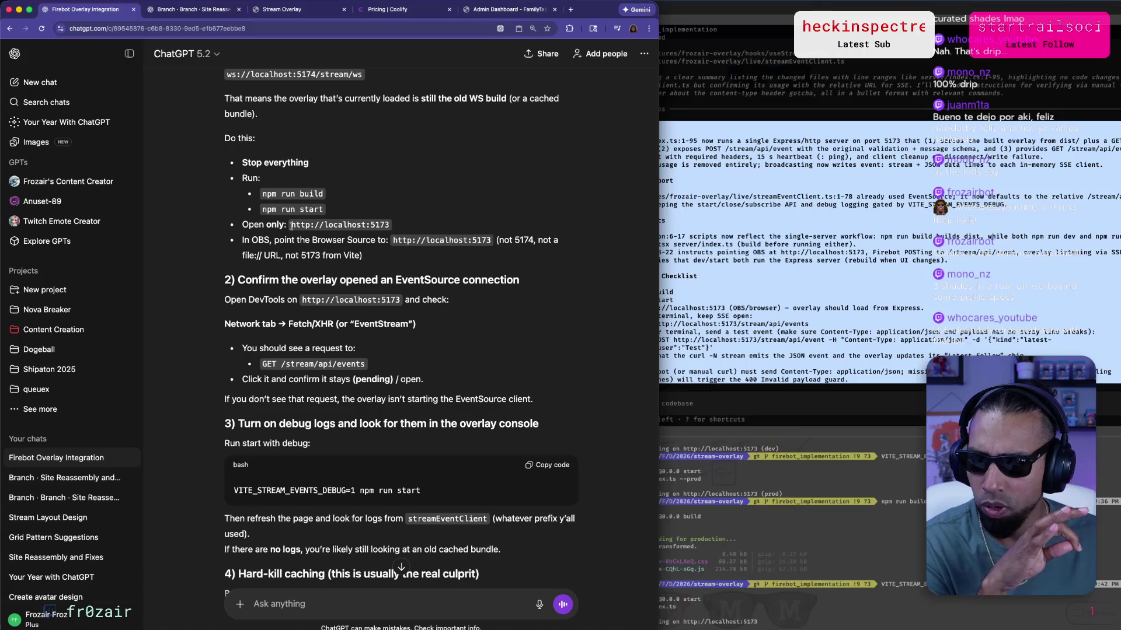
drag(291, 225, 397, 231)
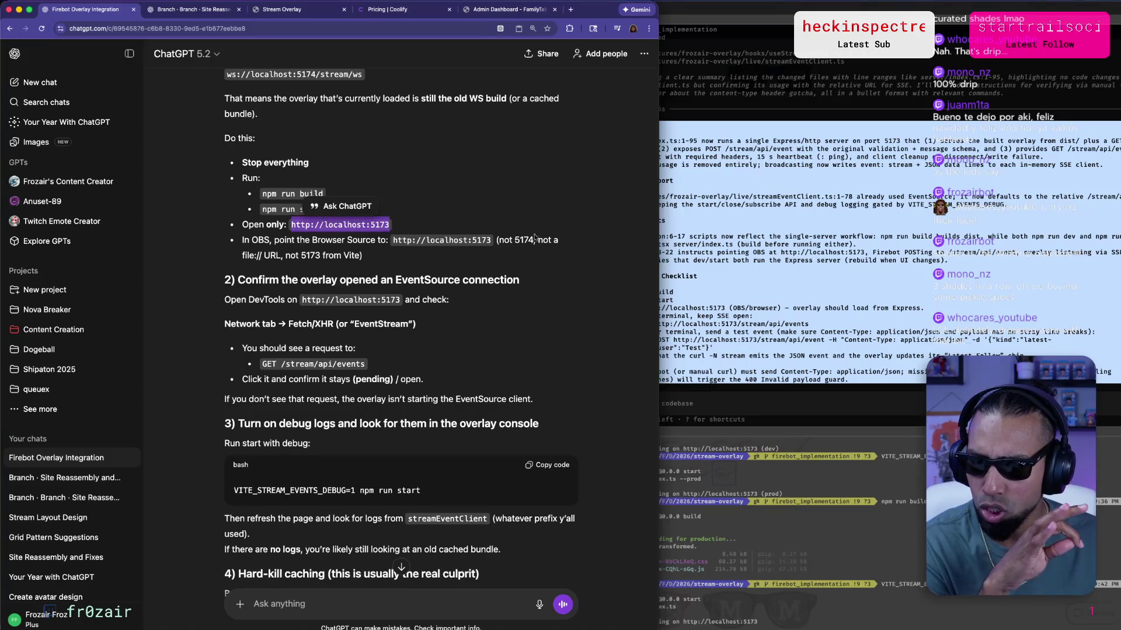
scroll(503, 254, down, 2)
scroll(503, 255, down, 2)
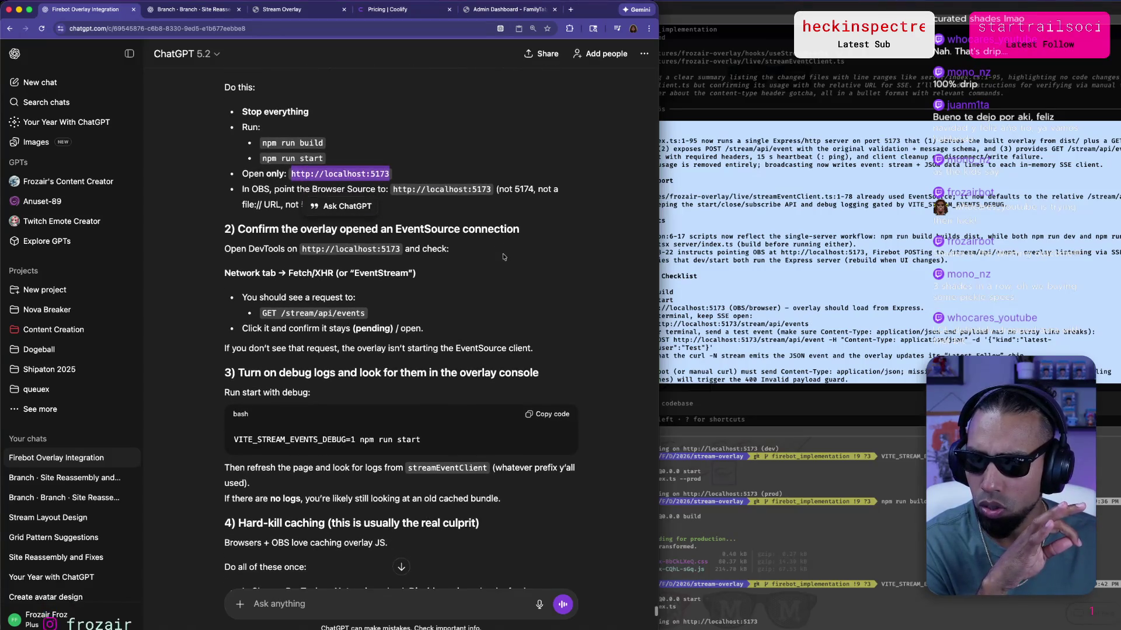
scroll(504, 257, down, 1)
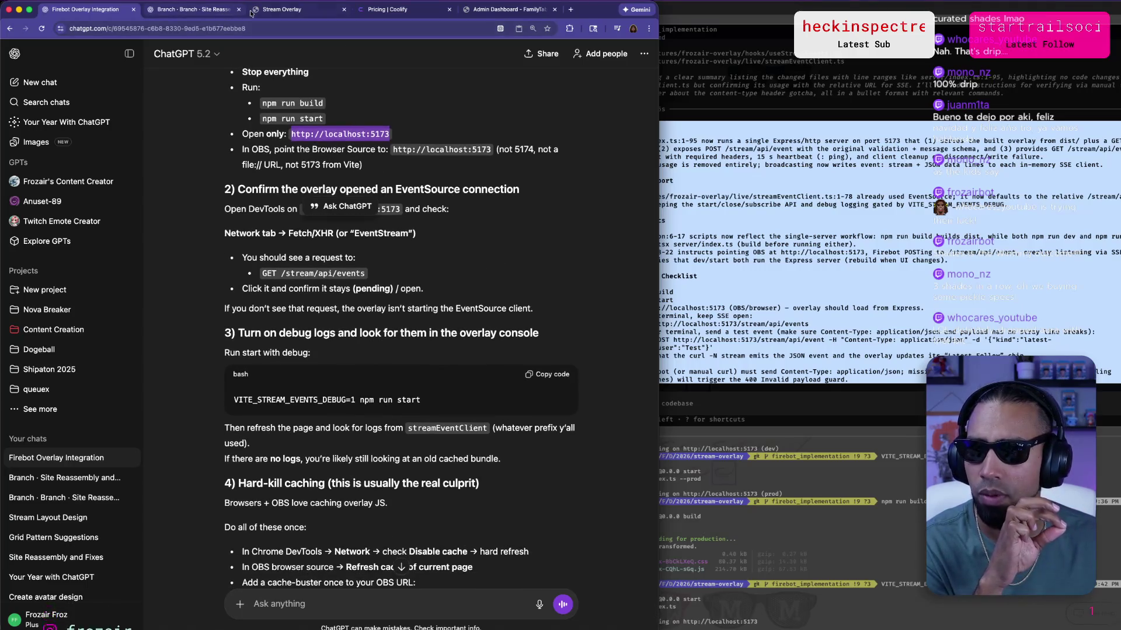
click(292, 9)
right_click(450, 123)
Open DevTools' Network panel on the overlay page and reload it to capture requests.
click(467, 275)
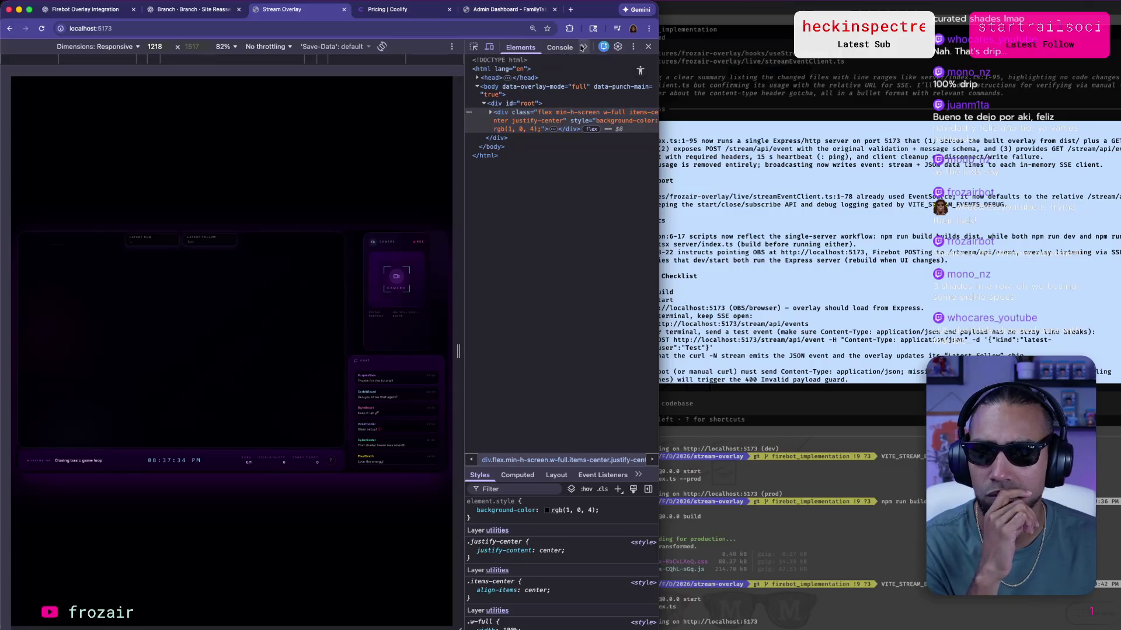
click(583, 47)
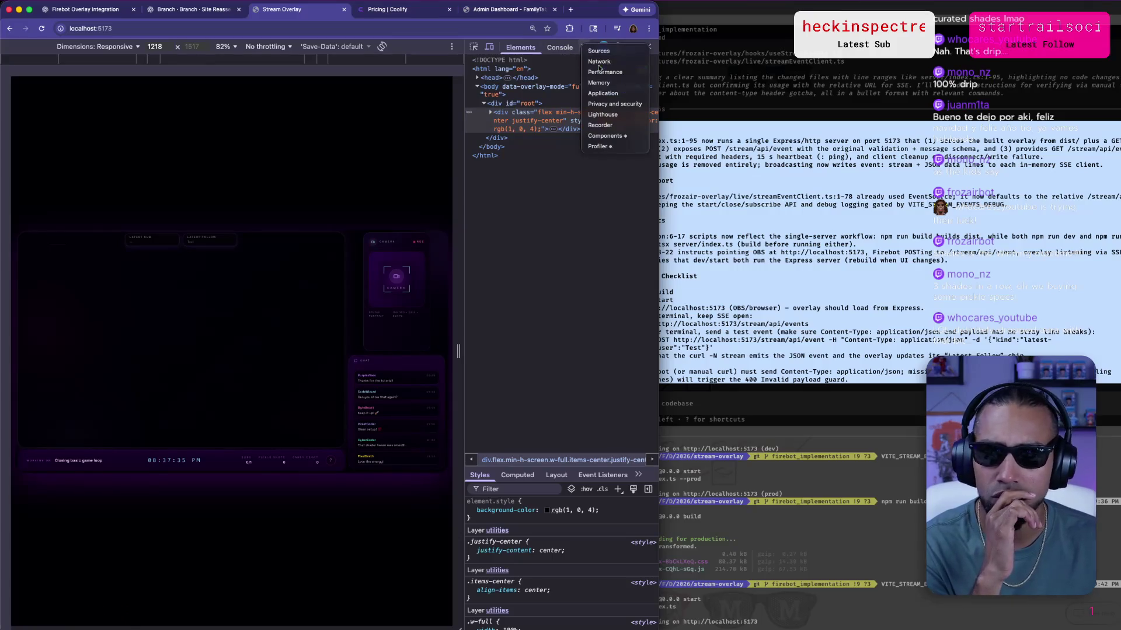
click(601, 62)
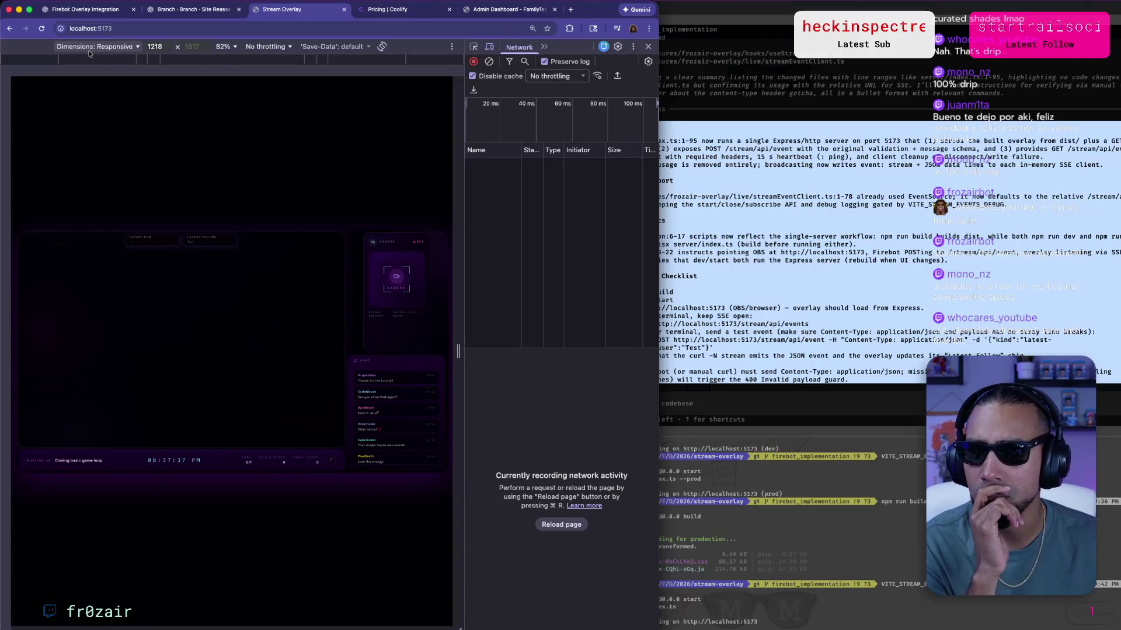
click(41, 29)
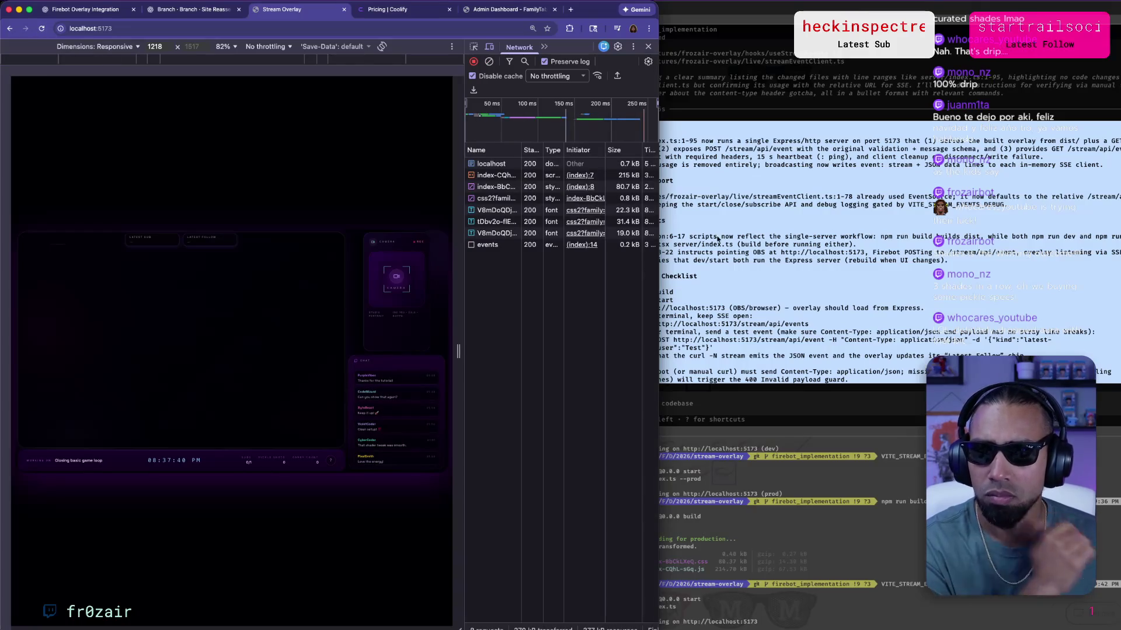
mouse_move(459, 163)
mouse_down()
mouse_move(362, 163)
mouse_move(458, 163)
mouse_move(464, 135)
mouse_move(398, 135)
mouse_move(513, 104)
mouse_move(718, 108)
mouse_up()
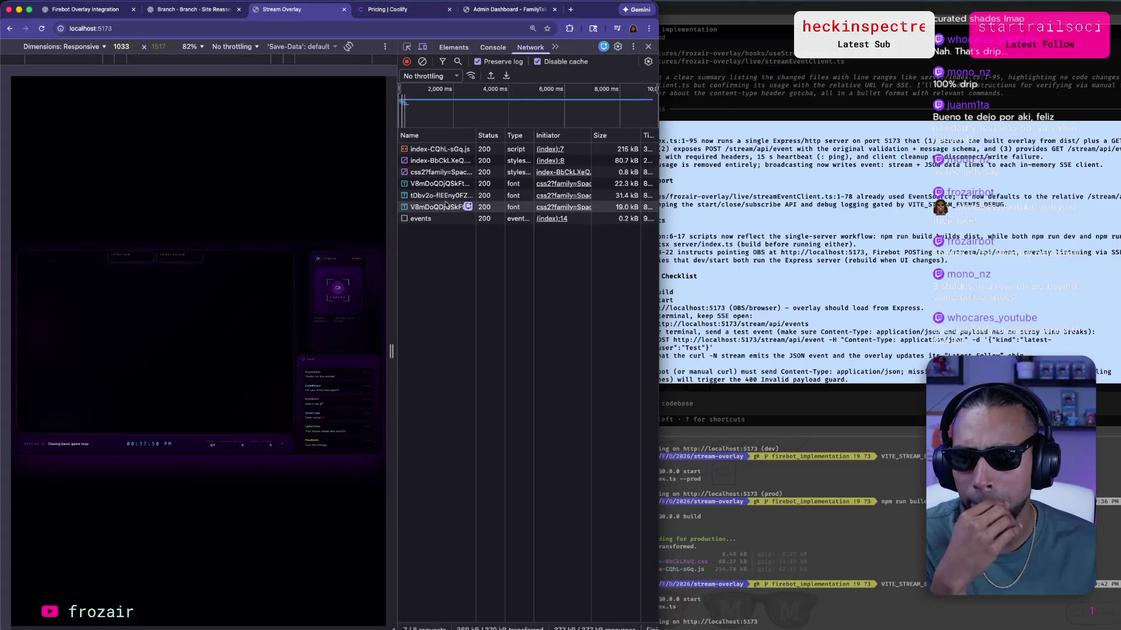
Inspect the events request's Response to confirm the connected and ping lines and the test event.
click(436, 217)
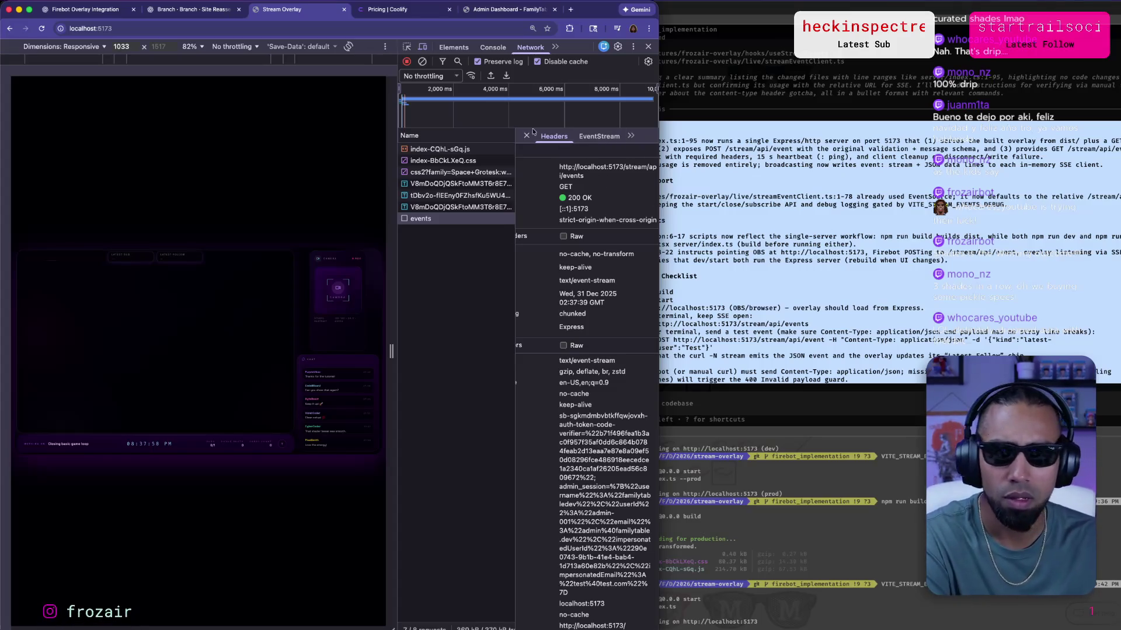
drag(659, 115, 732, 117)
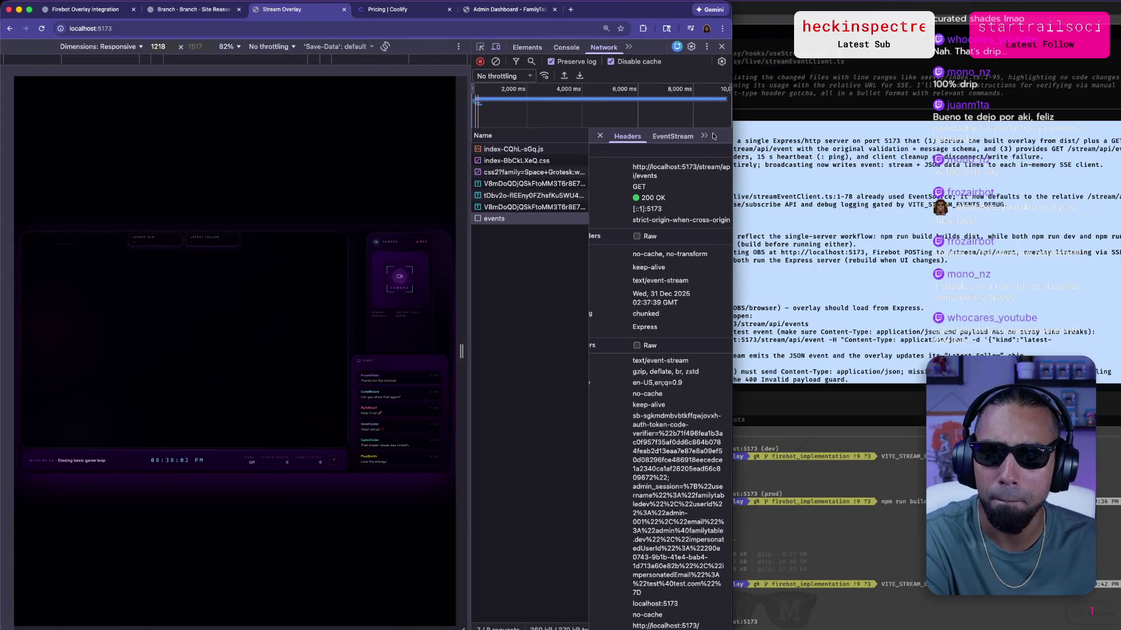
click(705, 135)
click(713, 142)
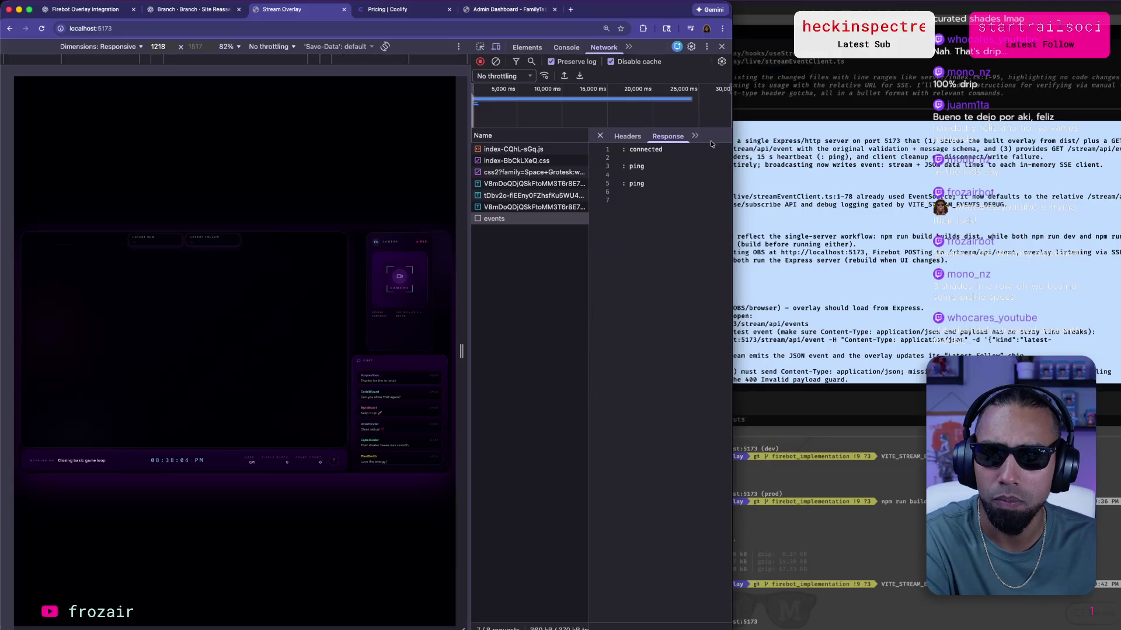
drag(622, 151, 647, 186)
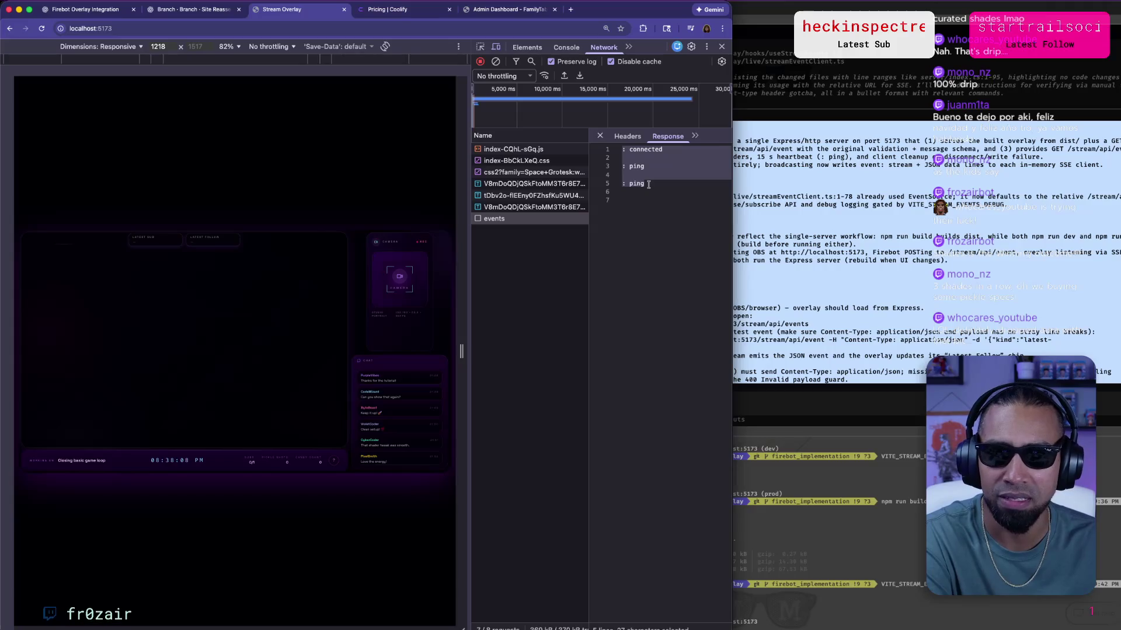
Close DevTools so the overlay shows full-page again.
key(super+Tab)
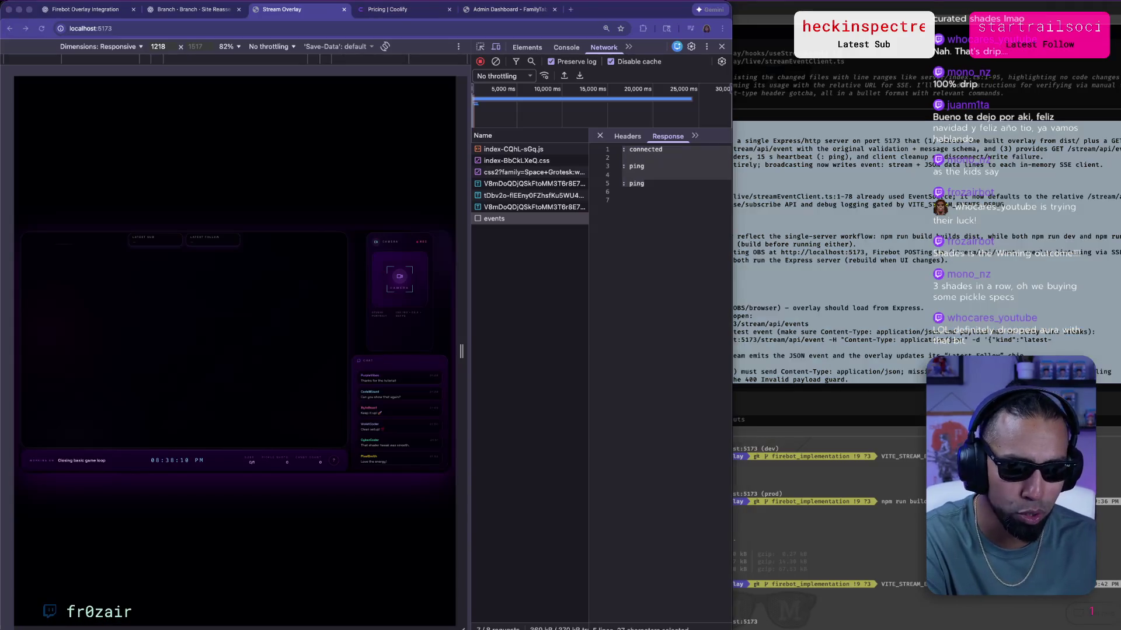
key(ctrl+Up)
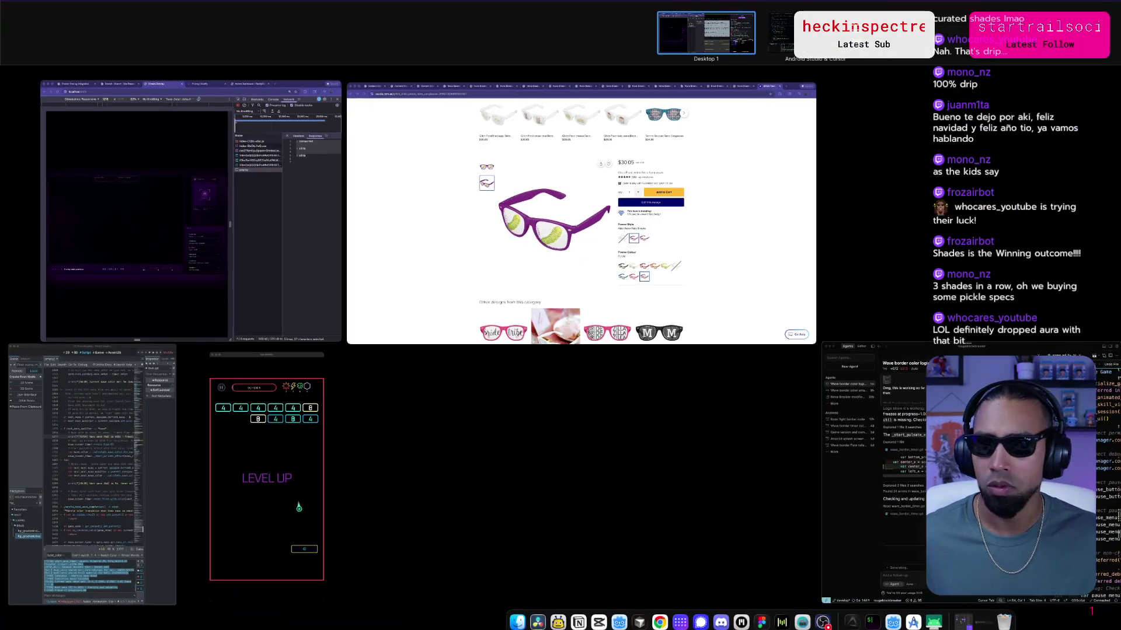
key(Escape)
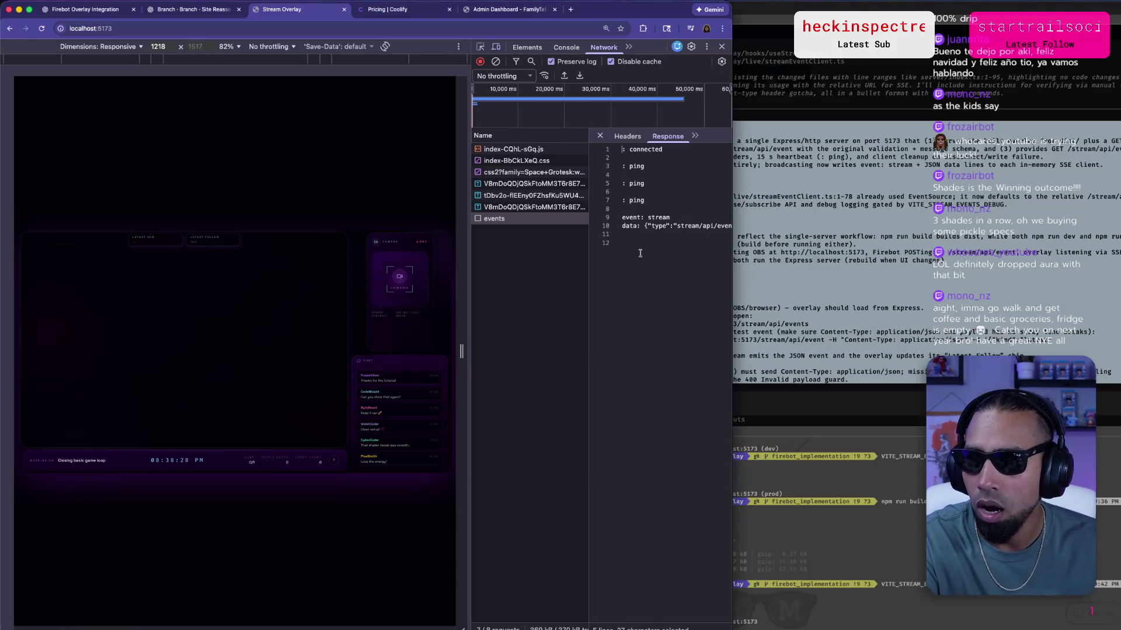
right_click(712, 63)
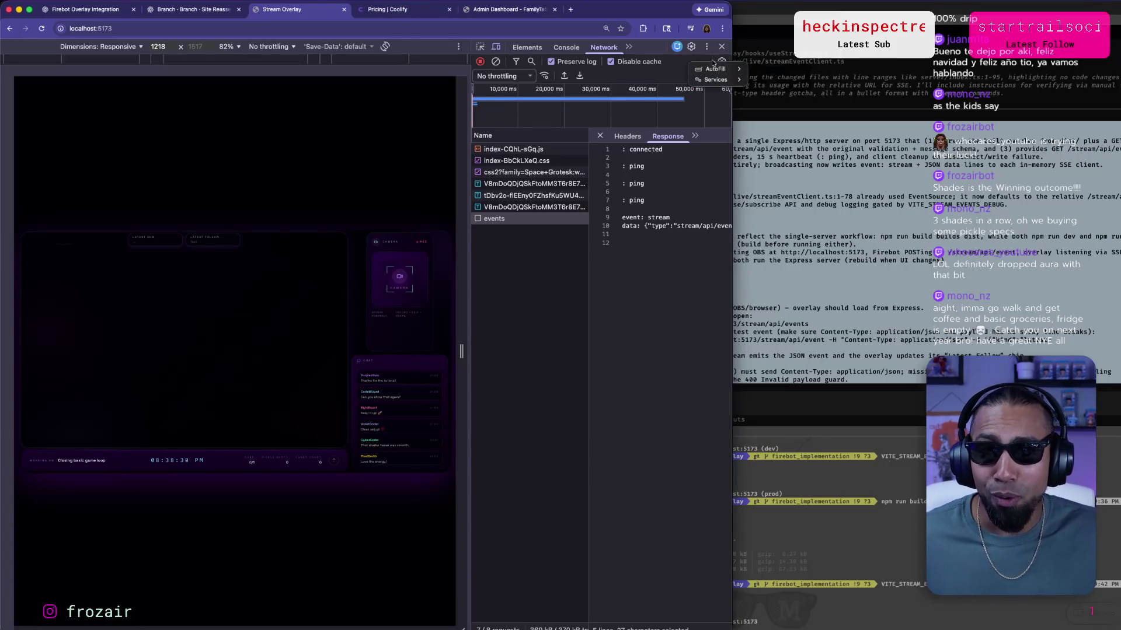
click(564, 46)
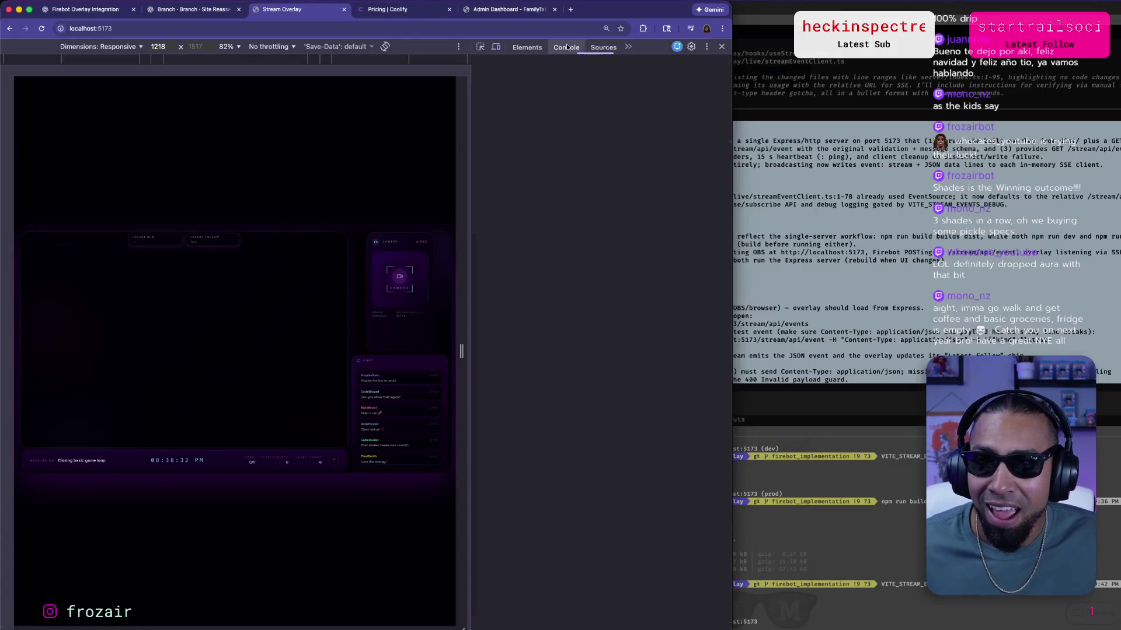
click(720, 48)
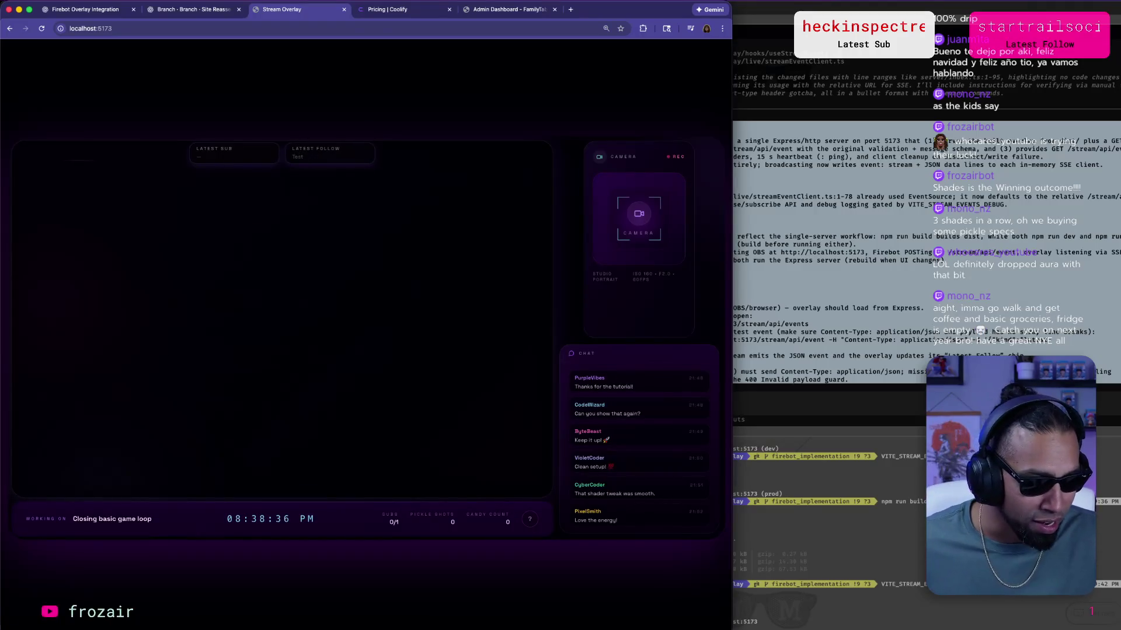
Watch Latest Follow update live with a new follower, then switch to the Firebot Overlay Integration chat.
key(super+Tab)
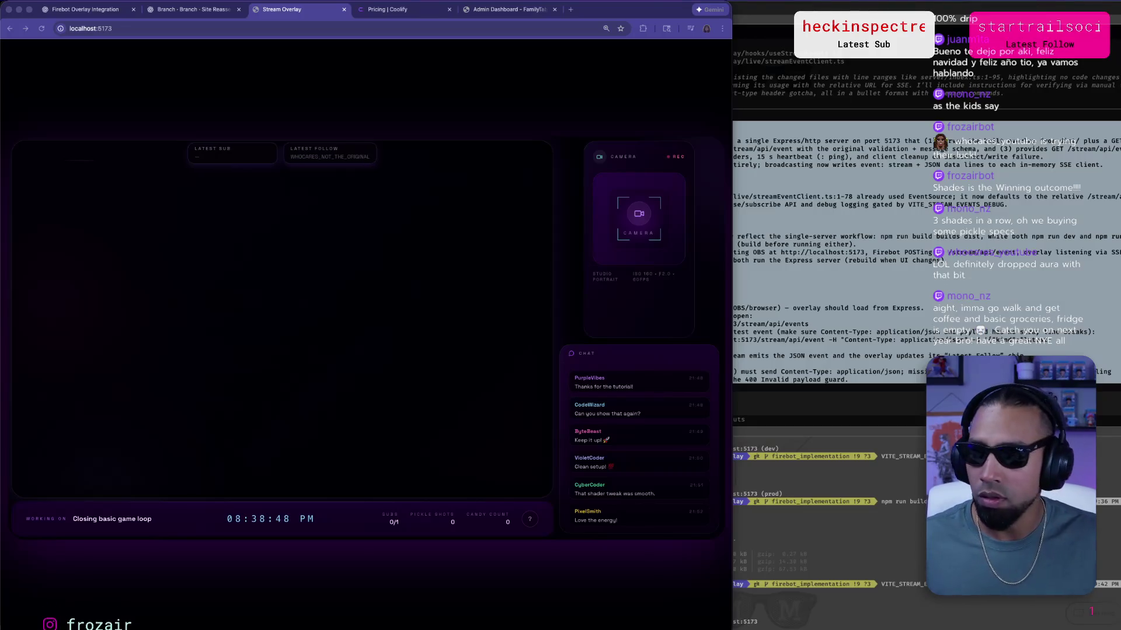
click(473, 178)
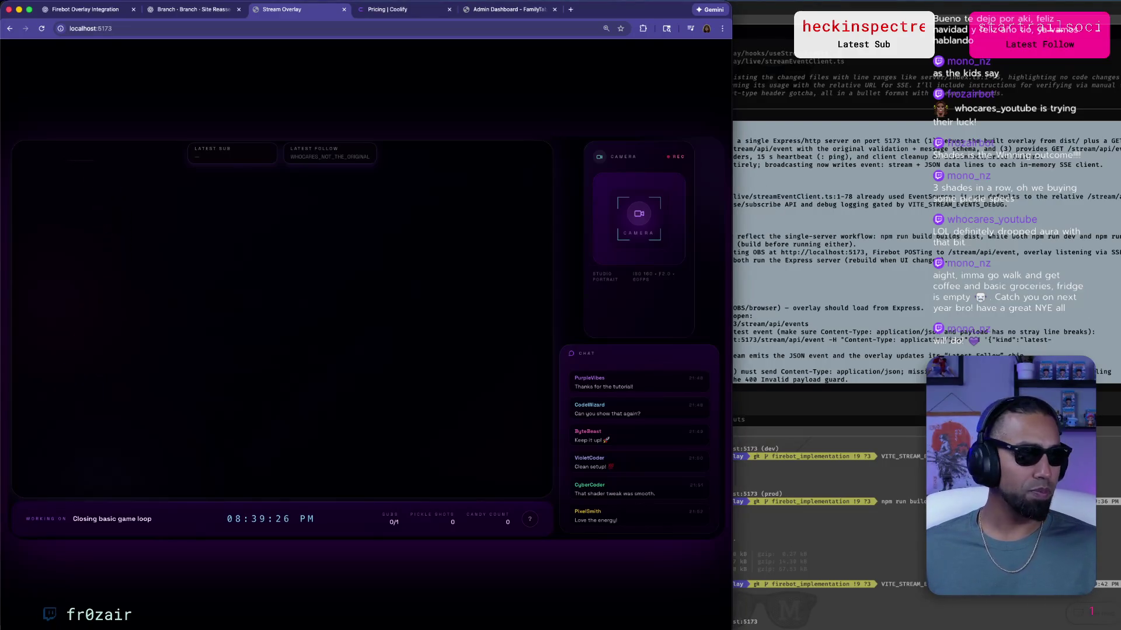
key(super+Tab)
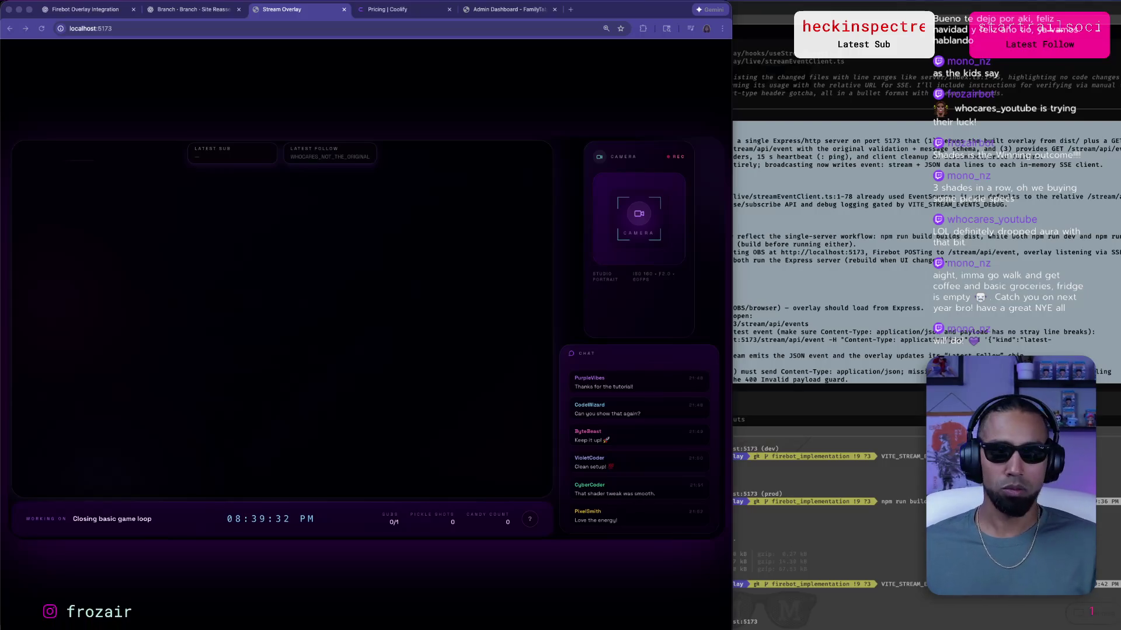
click(555, 281)
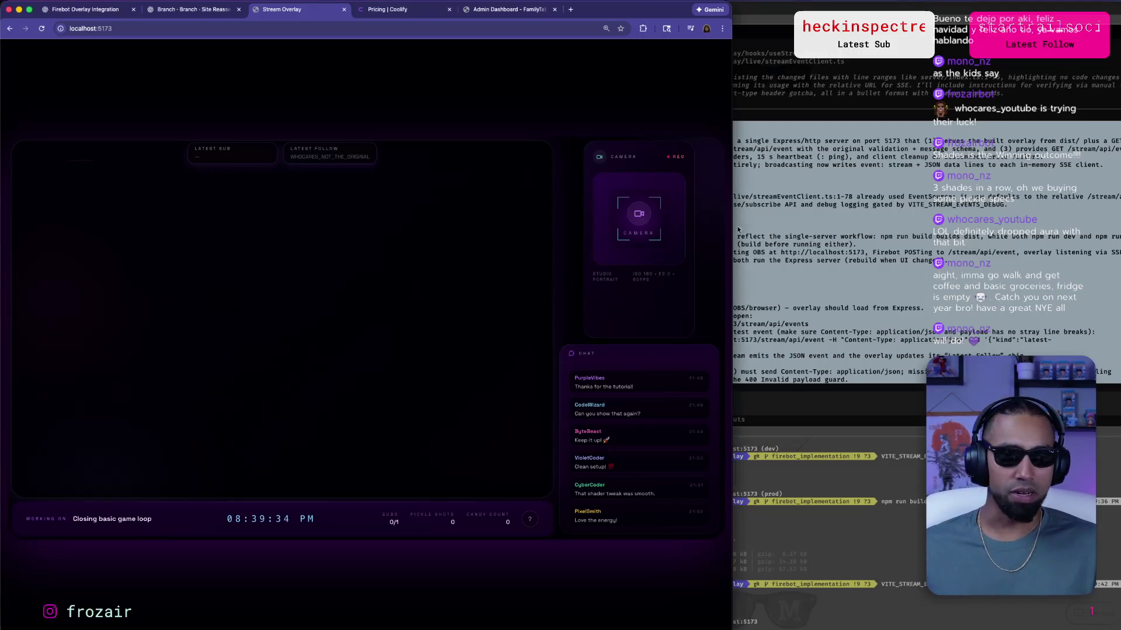
click(53, 8)
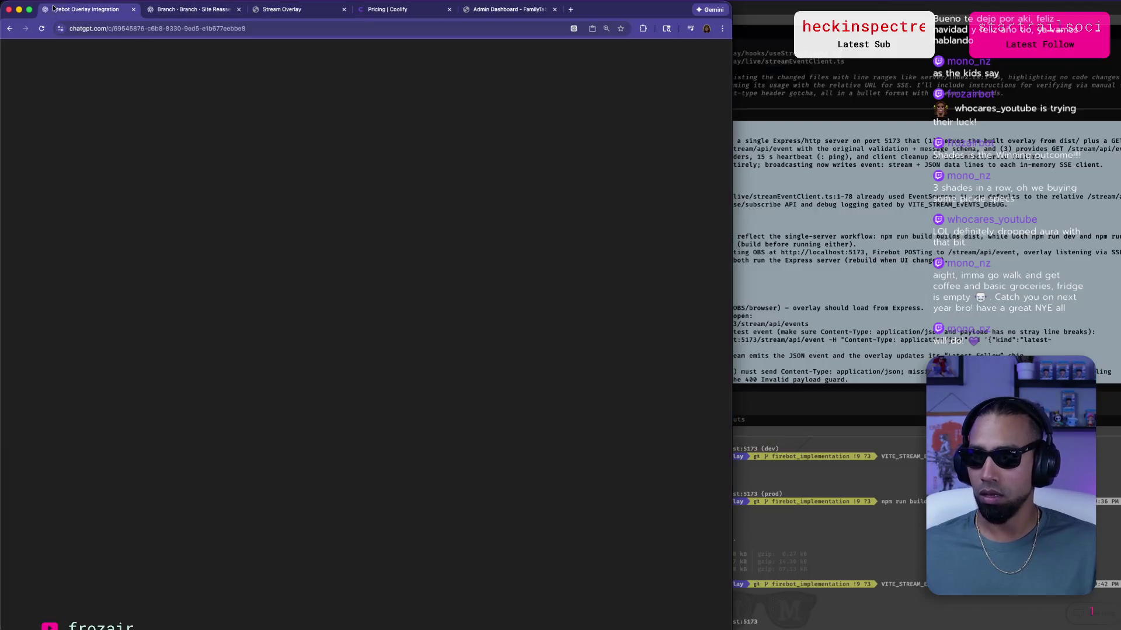
Send ChatGPT the message 'It looks like it's working!' to get the lock-in checklist.
scroll(207, 179, up, 3)
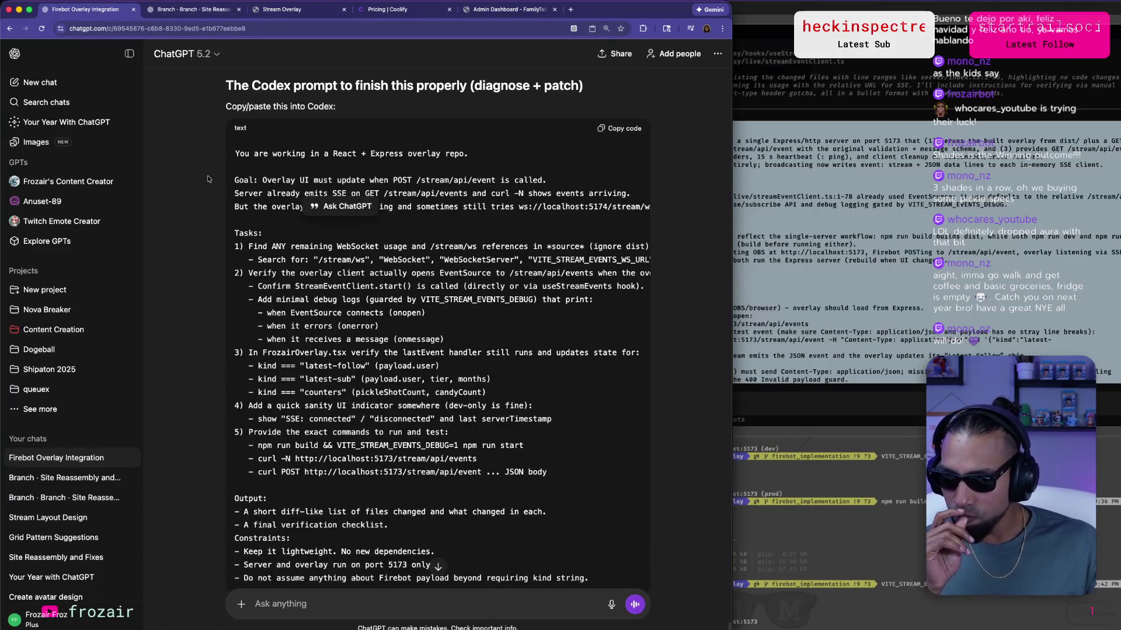
scroll(208, 179, up, 5)
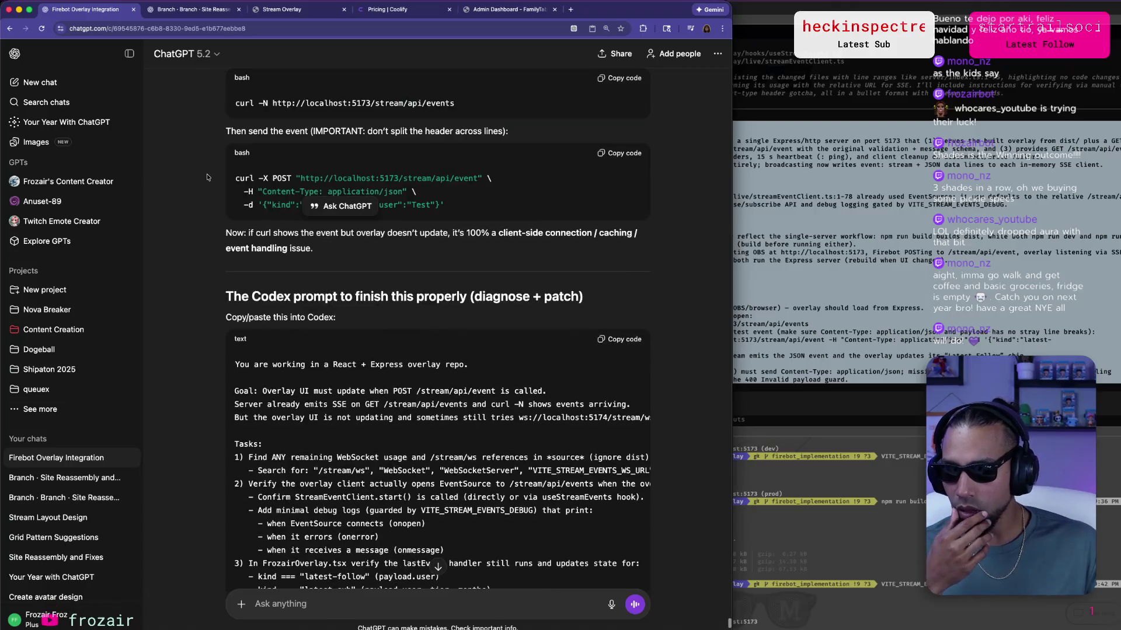
click(430, 318)
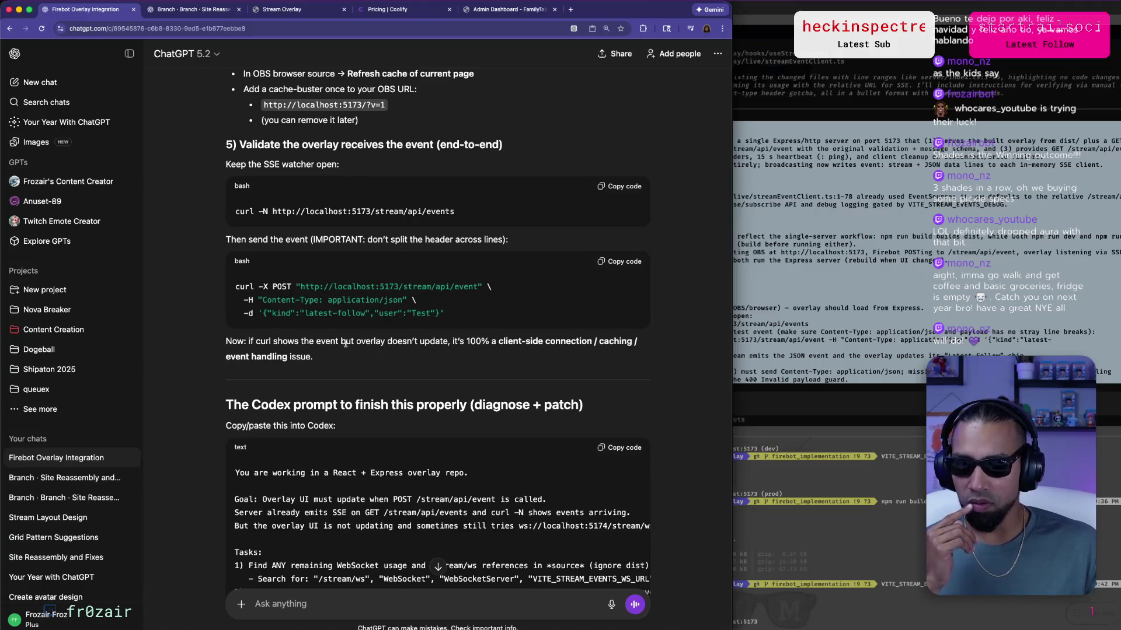
drag(346, 344, 397, 344)
click(390, 364)
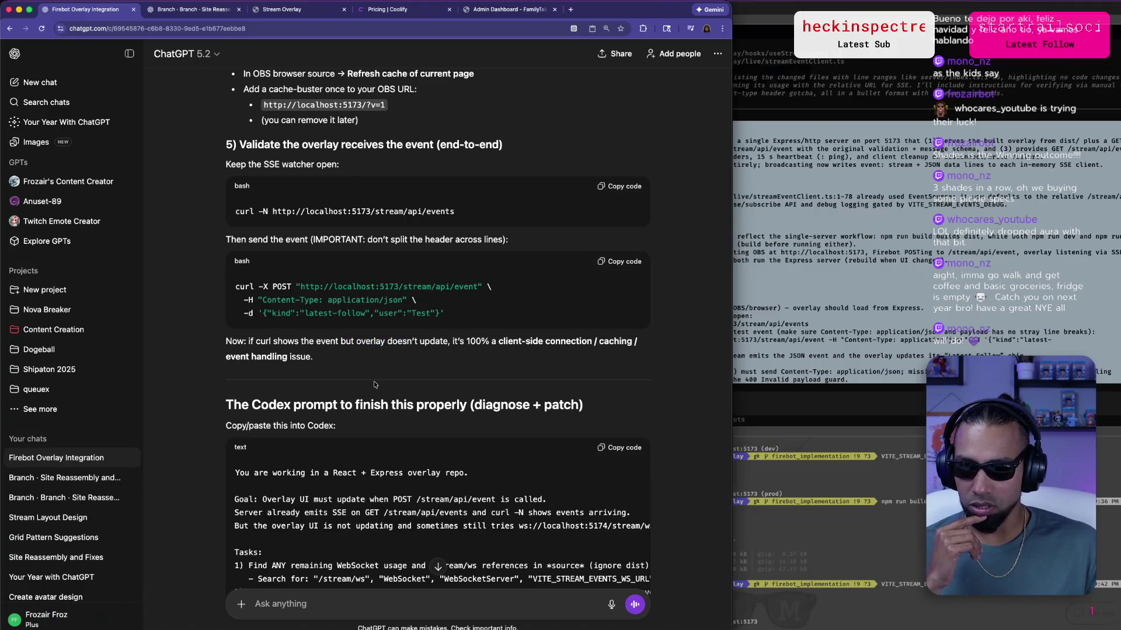
scroll(375, 385, down, 10)
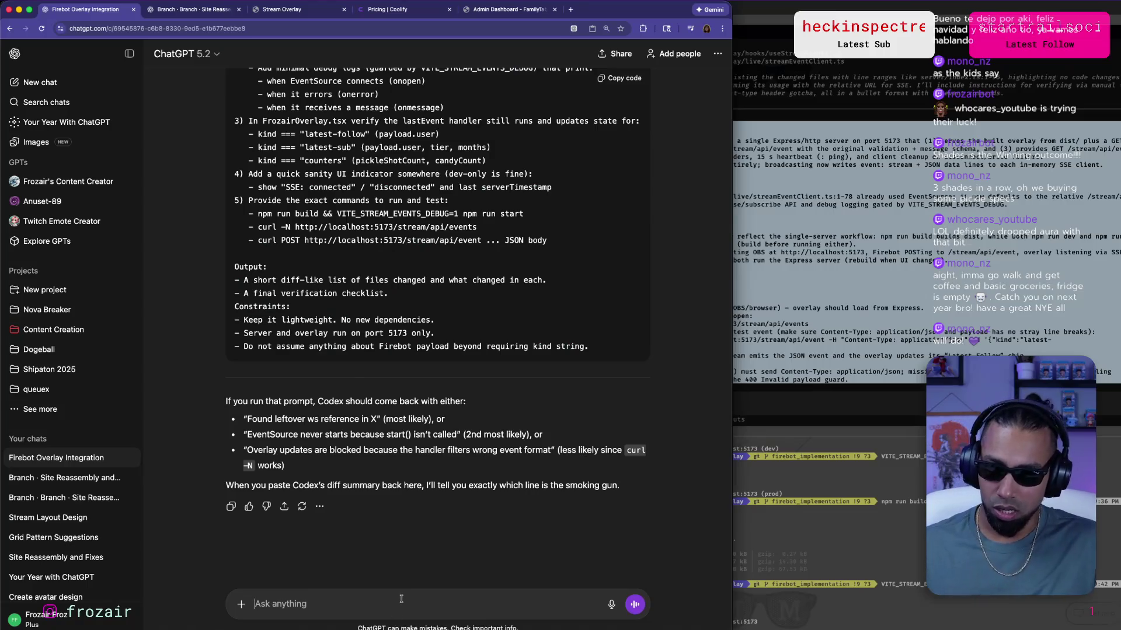
text(It looks like it)
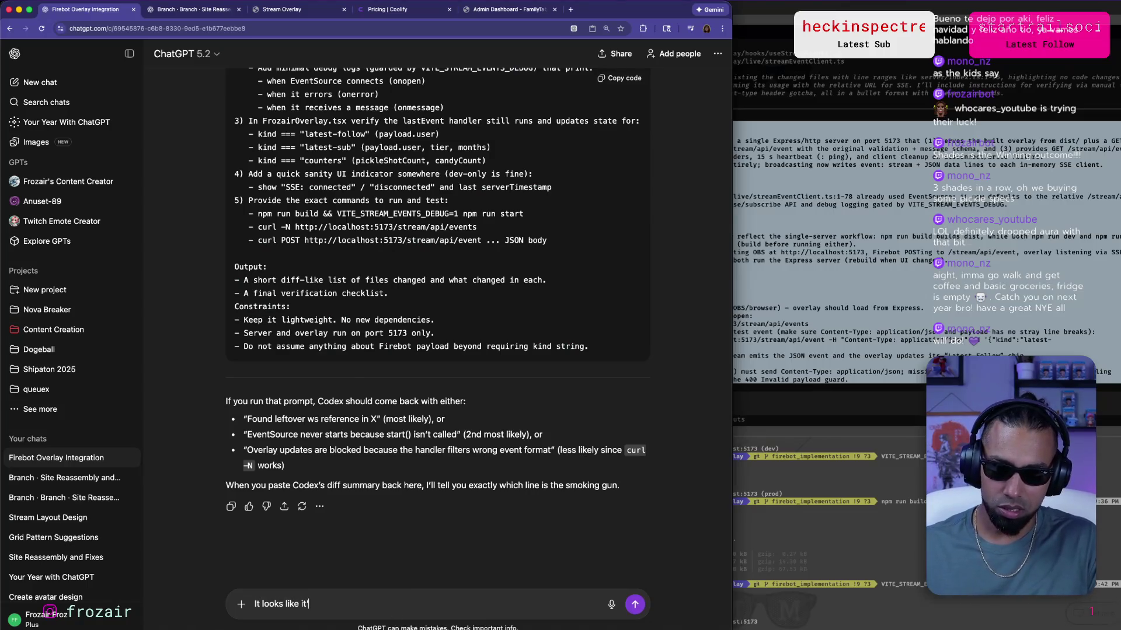
text(s owing!!)
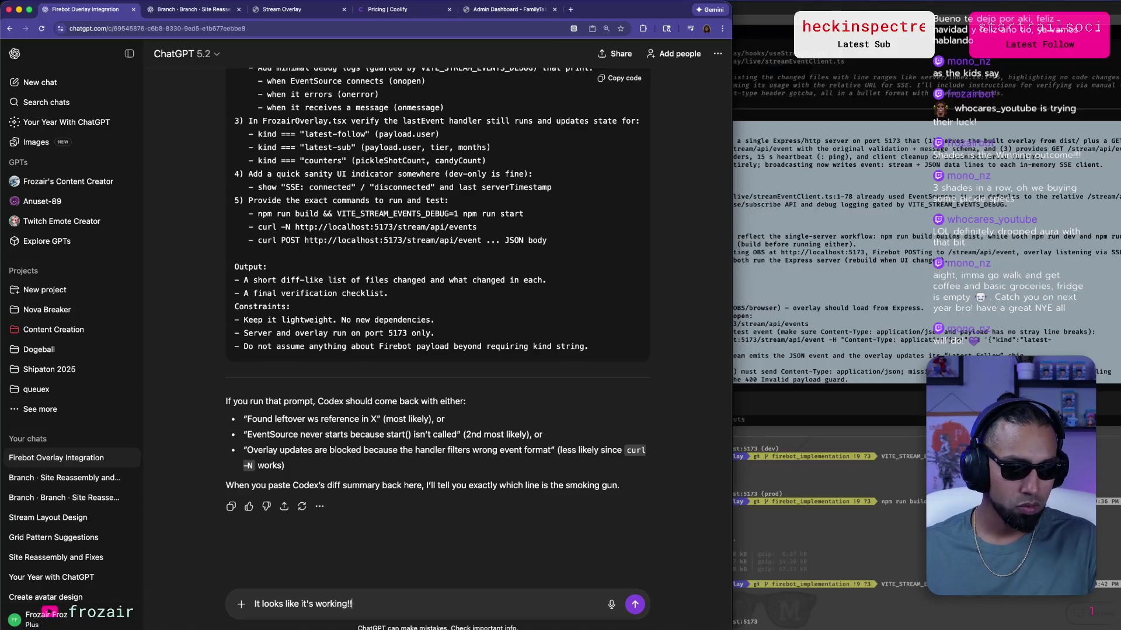
key(Return)
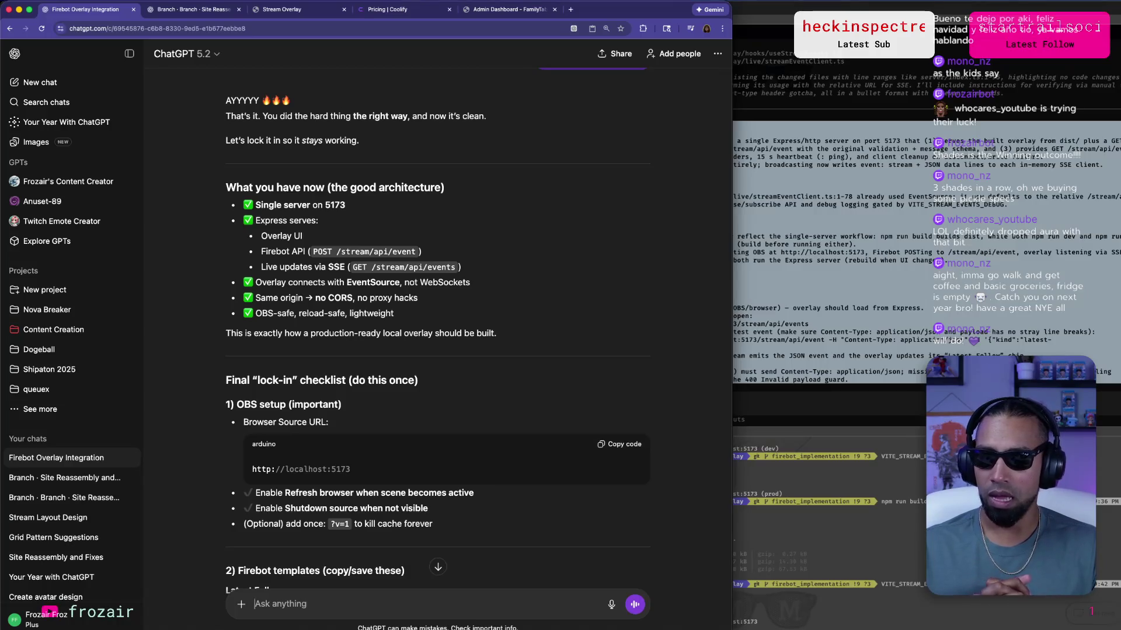
scroll(415, 557, down, 3)
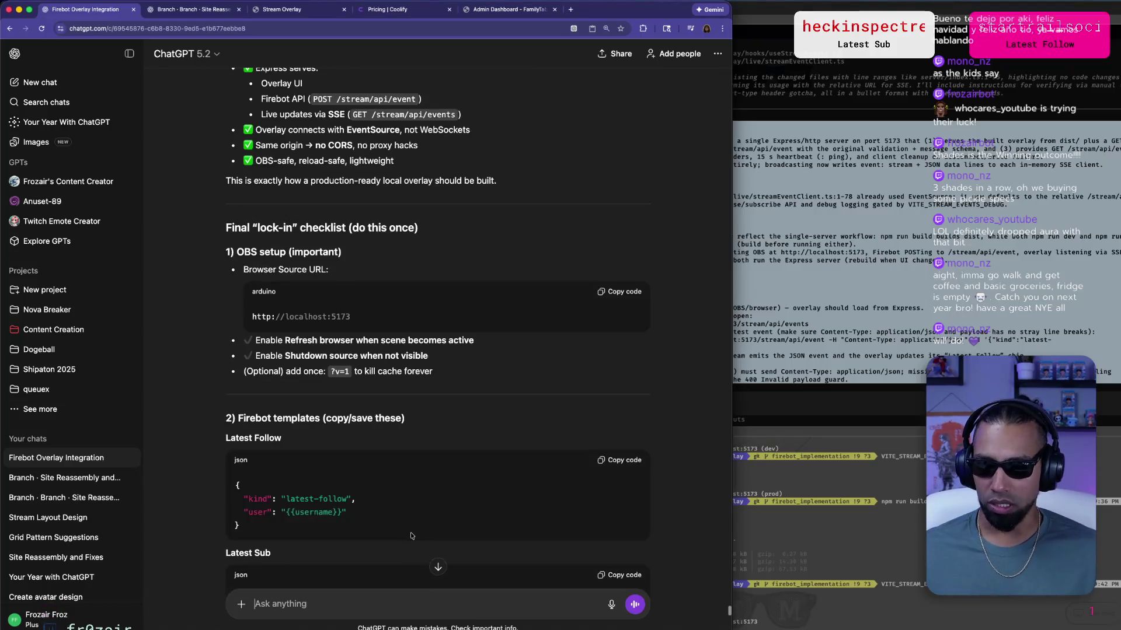
scroll(362, 424, down, 3)
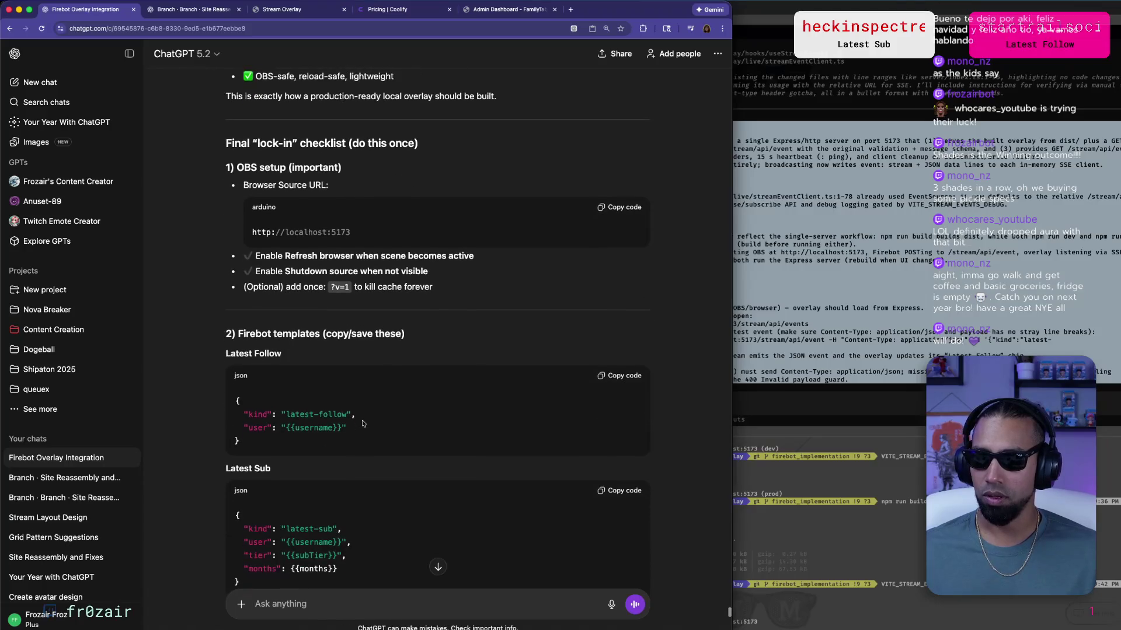
scroll(409, 379, down, 1)
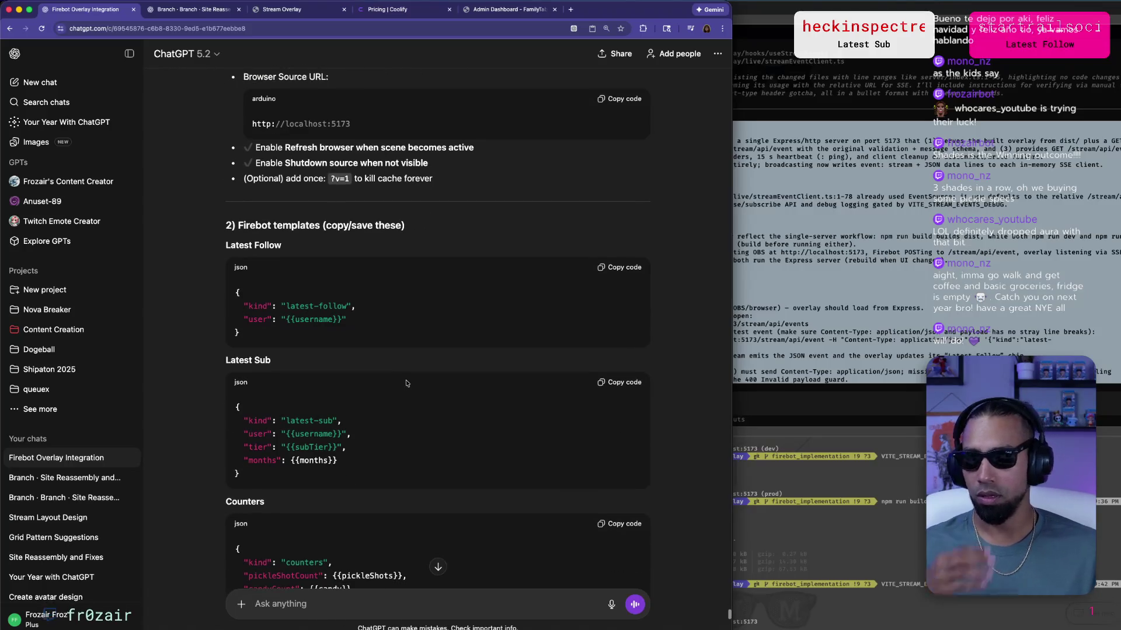
scroll(385, 356, down, 7)
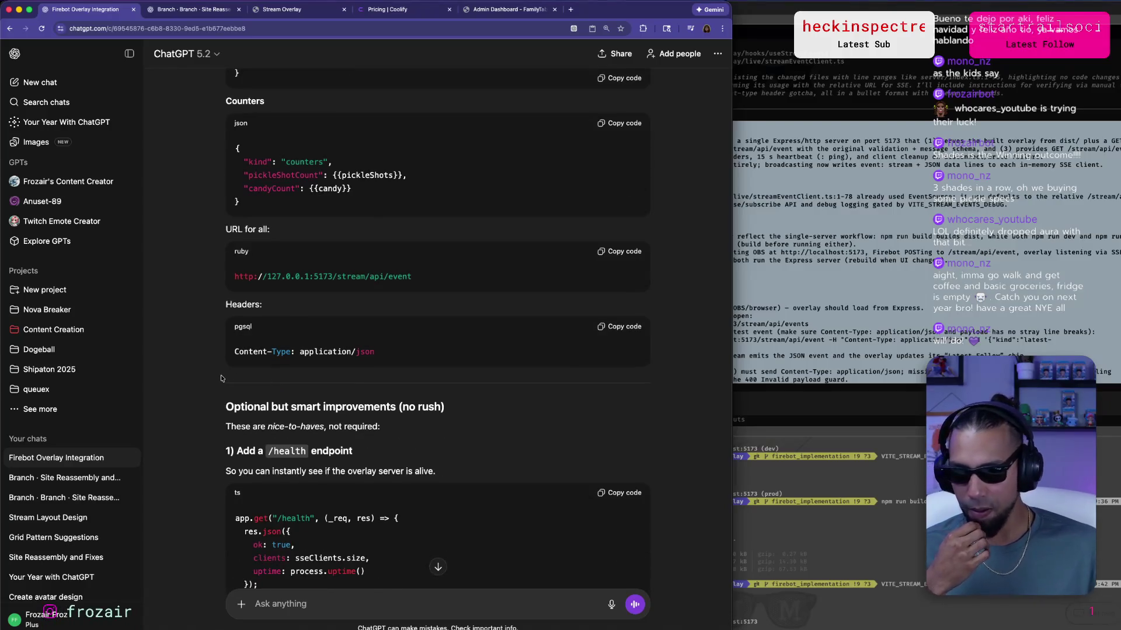
scroll(221, 379, down, 1)
scroll(221, 380, down, 1)
scroll(221, 380, down, 3)
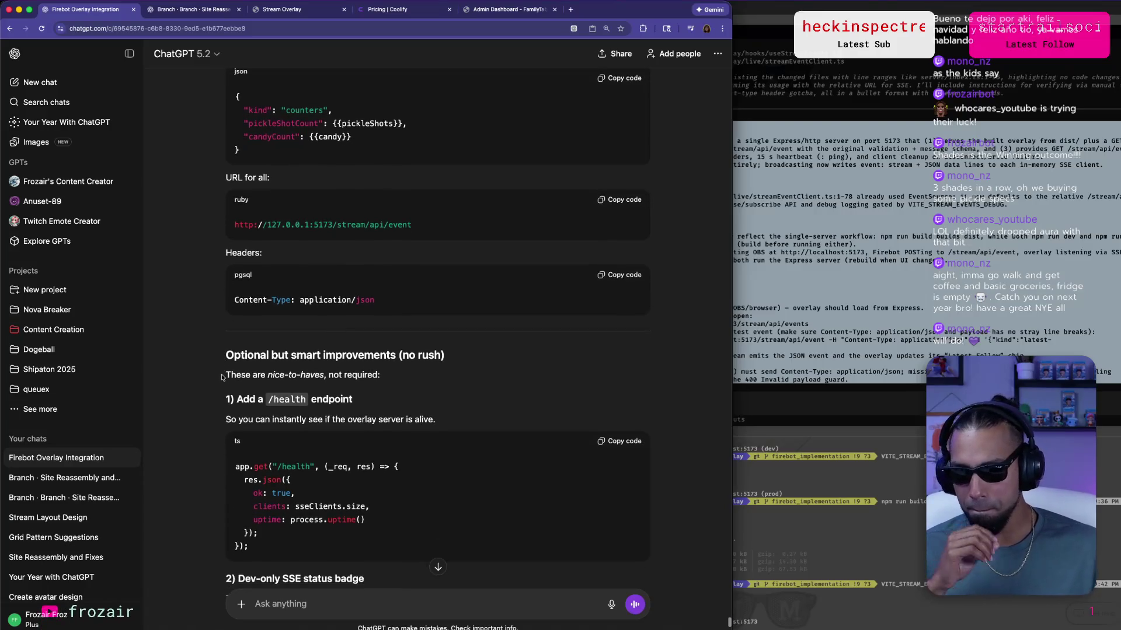
scroll(222, 378, down, 3)
drag(253, 317, 387, 328)
click(334, 355)
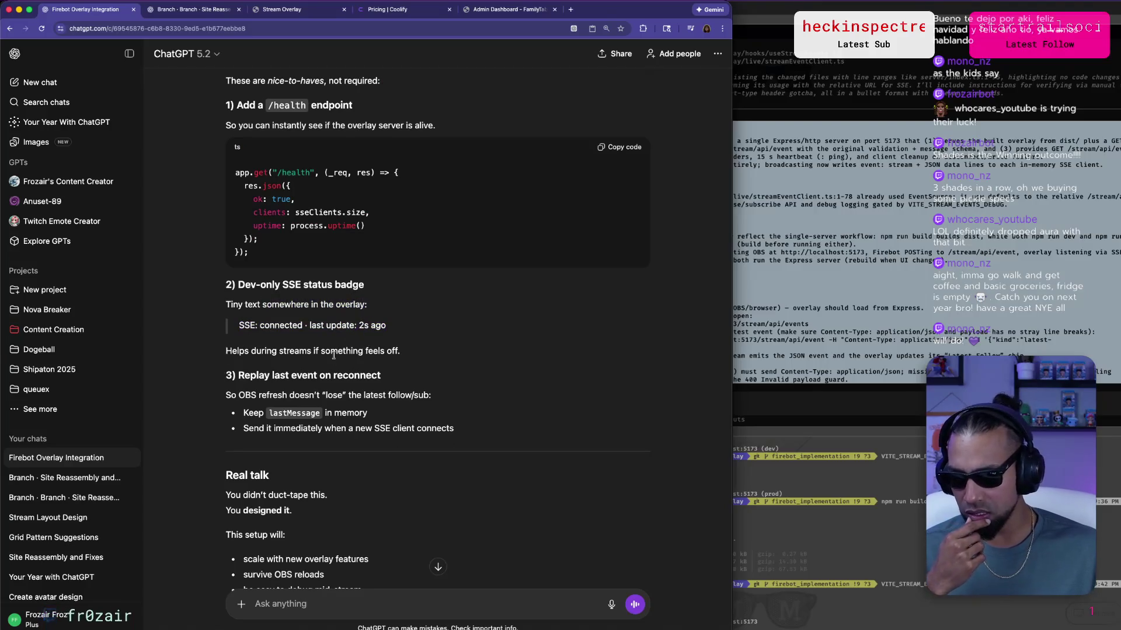
scroll(333, 355, down, 4)
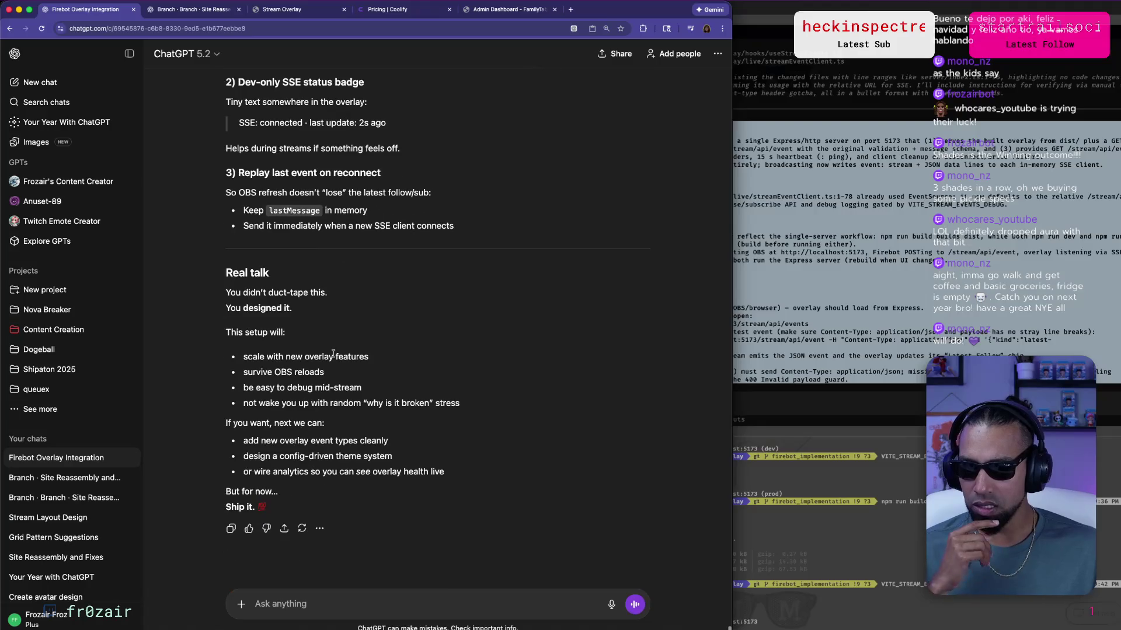
scroll(333, 353, down, 1)
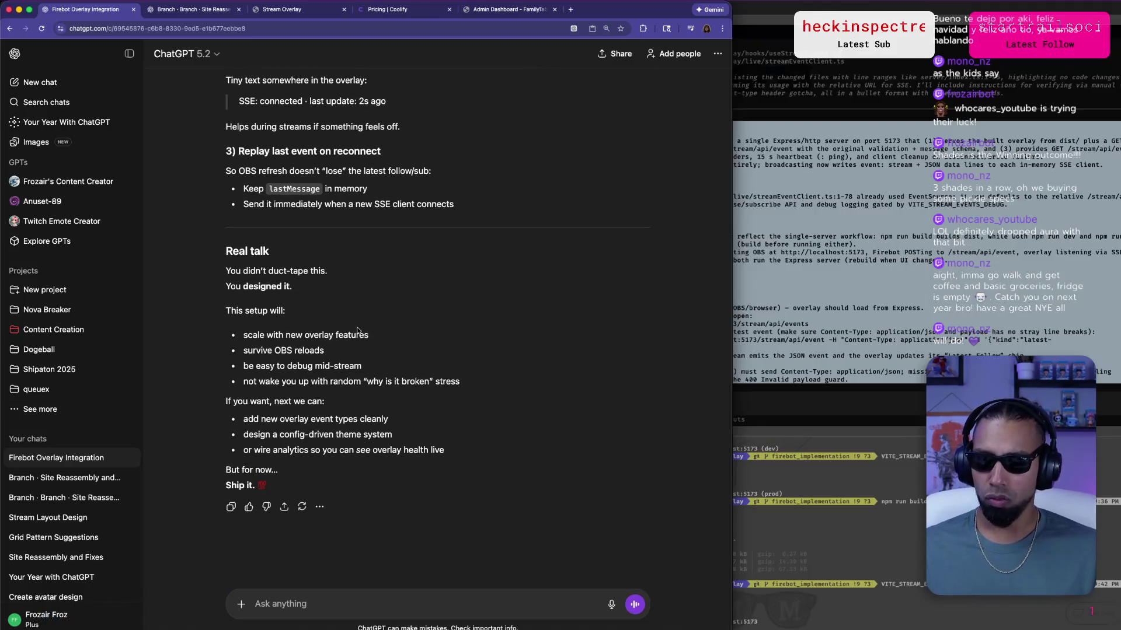
key(super+Tab)
Ask Codex to 'cleanup the code and let's commit', then bring up the Stream Overlay tab.
text(cl)
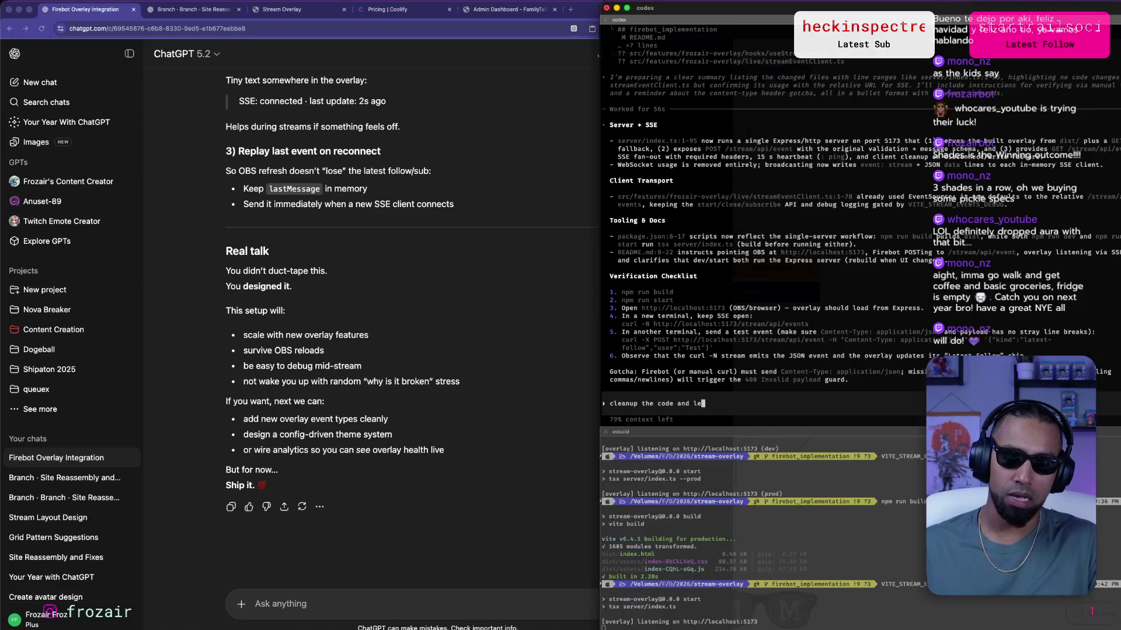
text(commit)
key(Return)
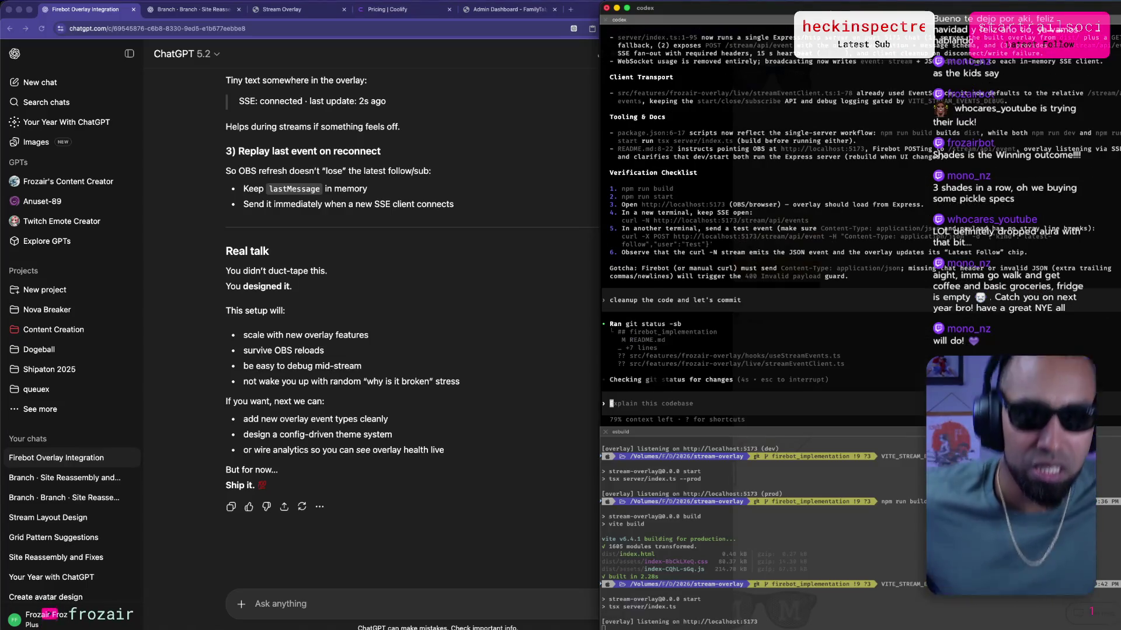
click(268, 10)
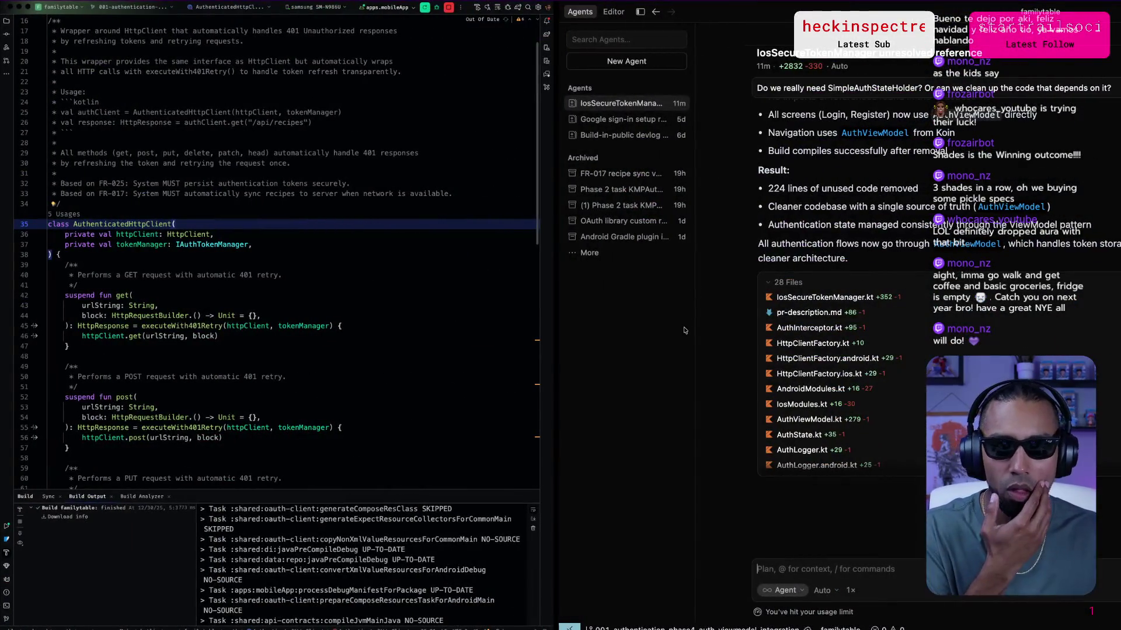
Start a Gradle sync of the familytable project, then return to the overlay and Codex desktop.
scroll(750, 341, up, 5)
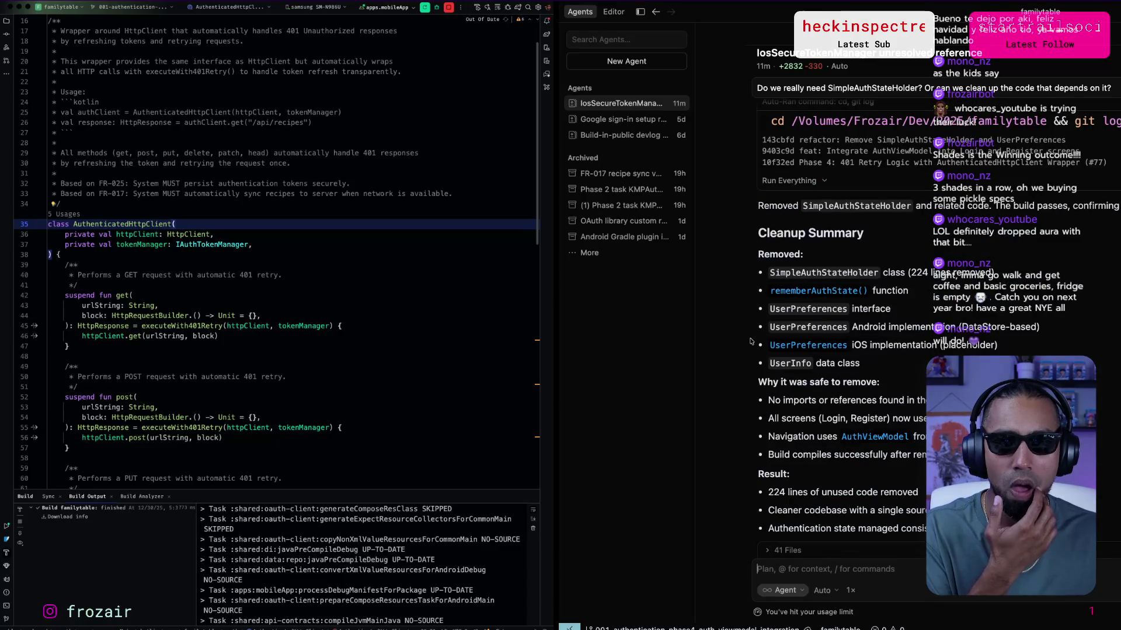
scroll(750, 341, down, 2)
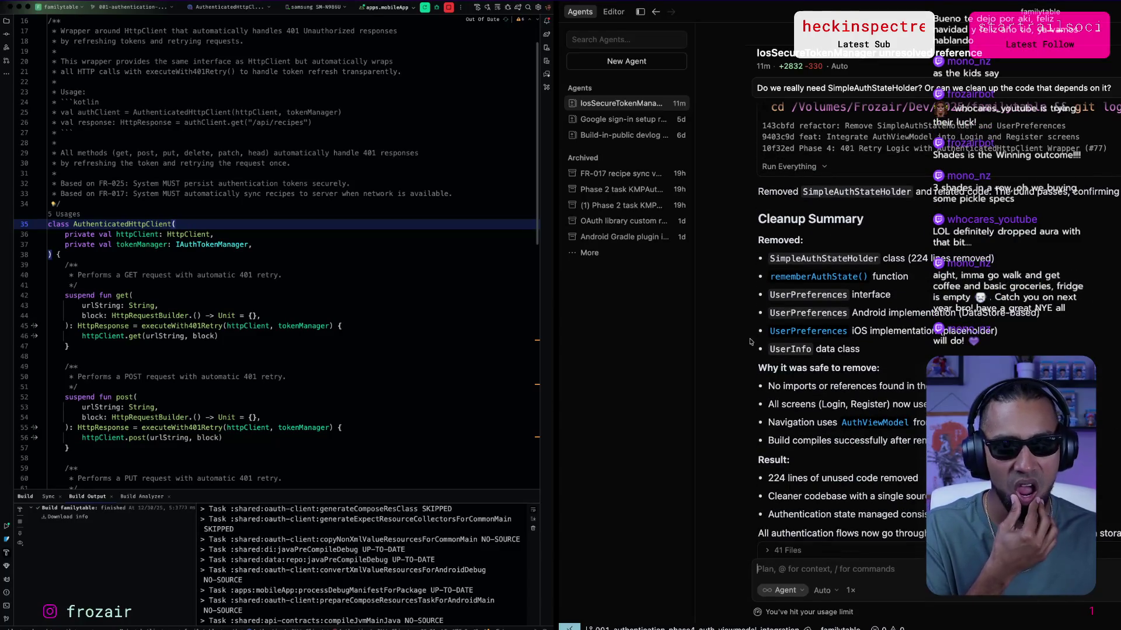
scroll(750, 342, down, 5)
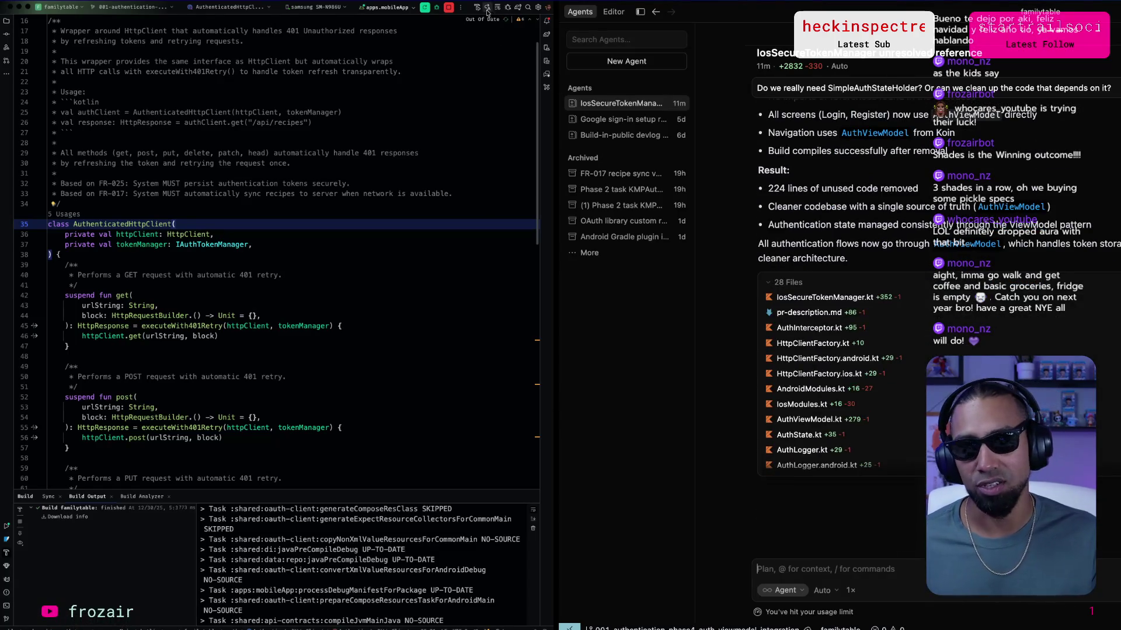
click(518, 8)
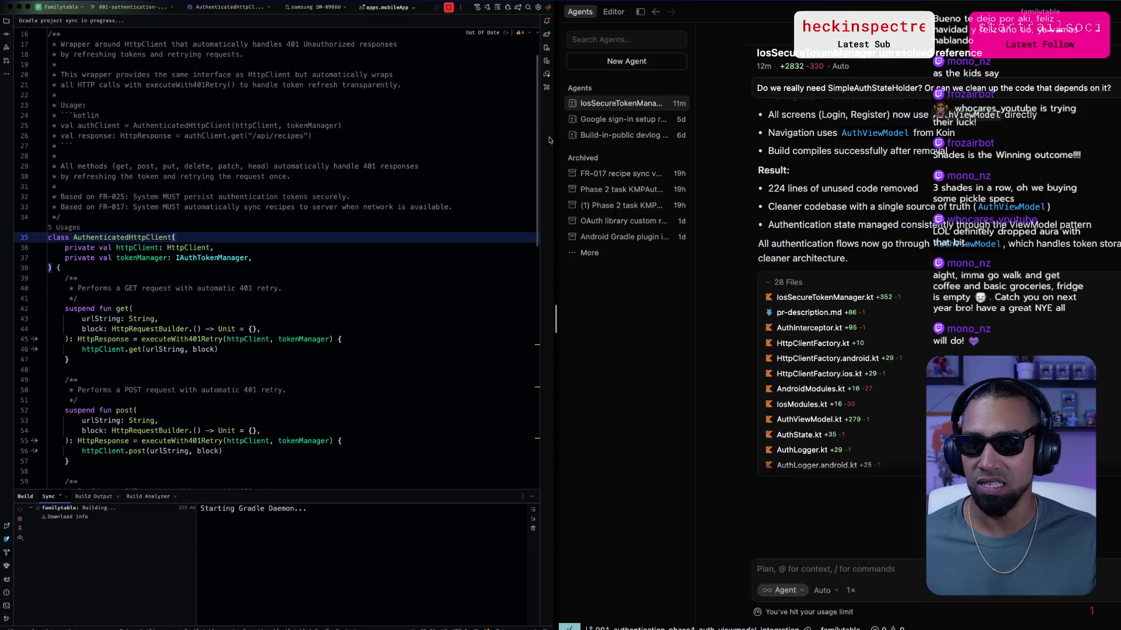
key(ctrl+Left)
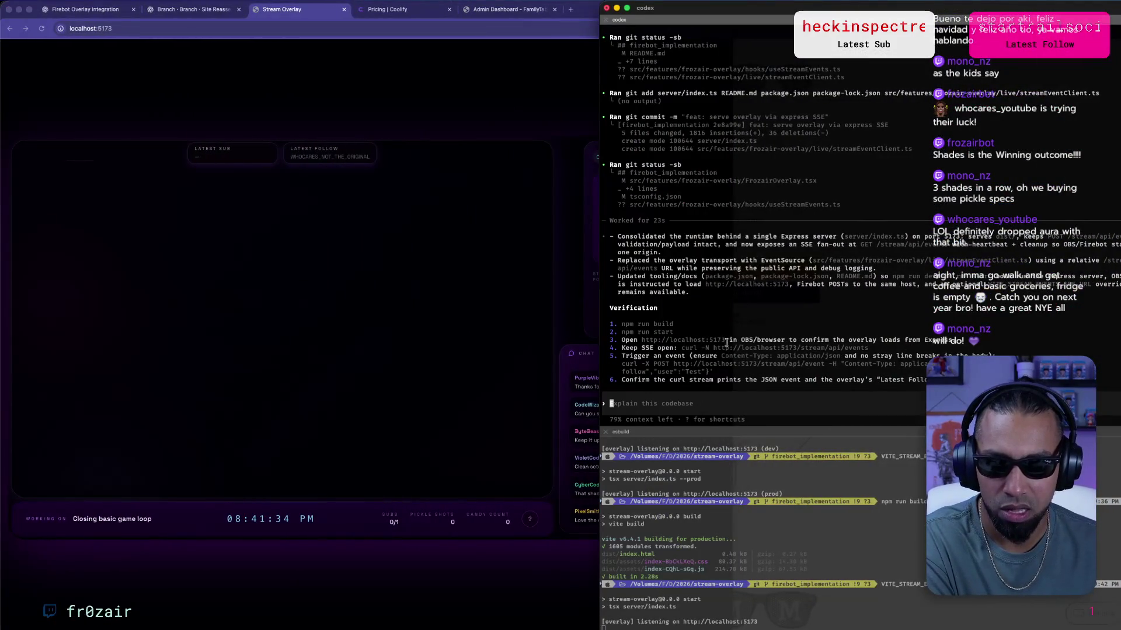
Check the 'feat: serve overlay via express SSE' commit, then reopen the Firebot Overlay Integration chat.
mouse_move(802, 624)
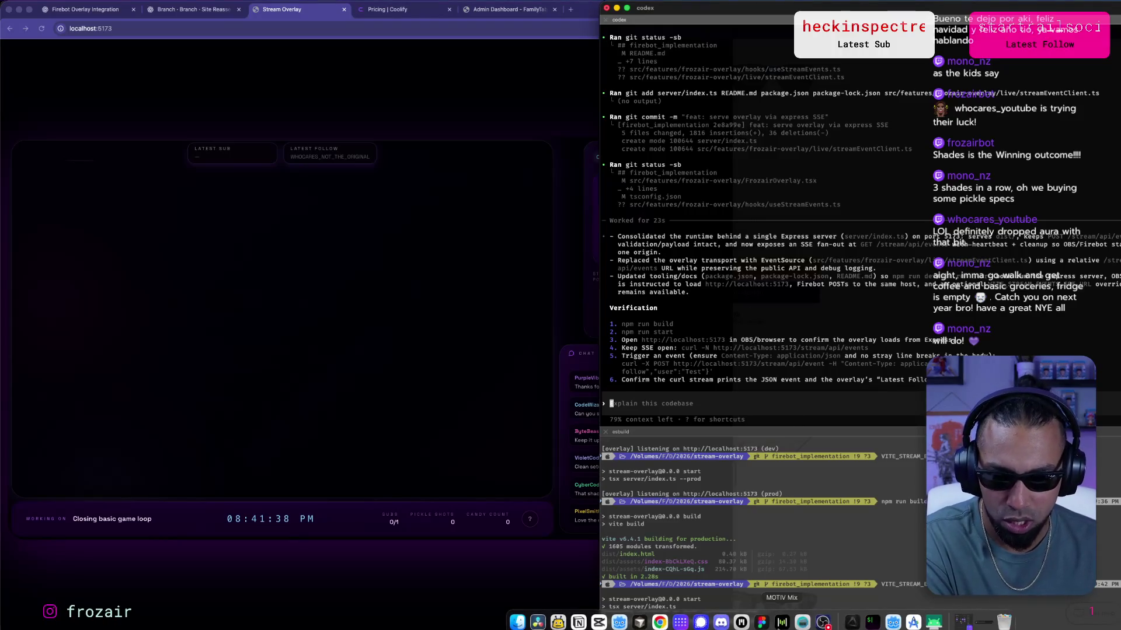
click(558, 622)
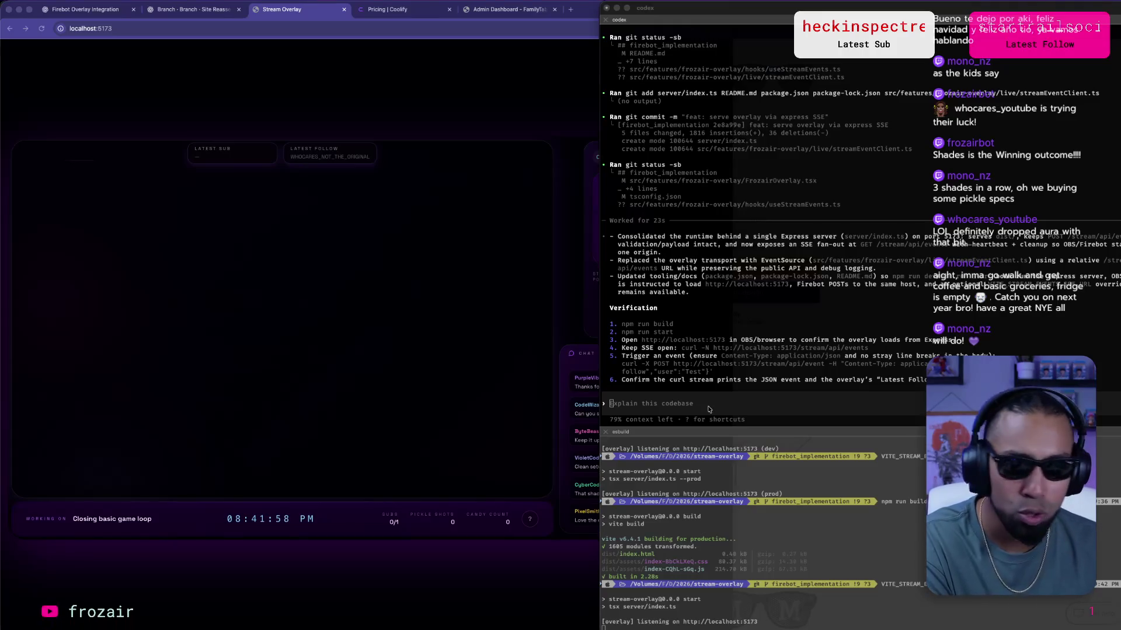
click(109, 13)
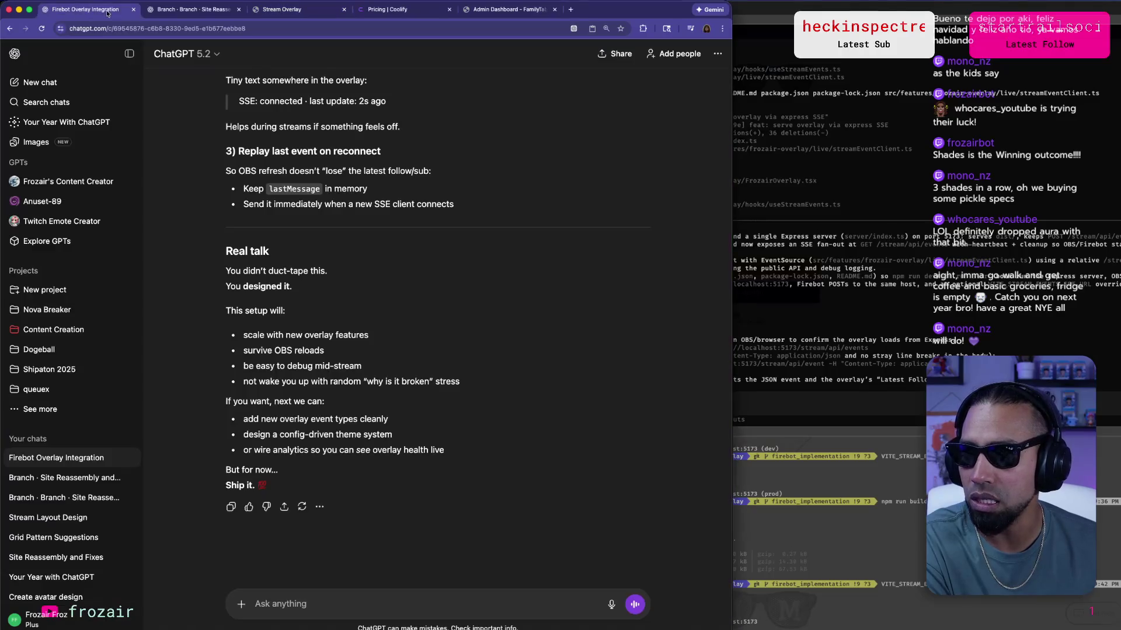
Select {{username}} in the Latest Follow template, then switch to the Stream Overlay to trigger a test alert.
scroll(260, 333, up, 5)
scroll(260, 332, up, 10)
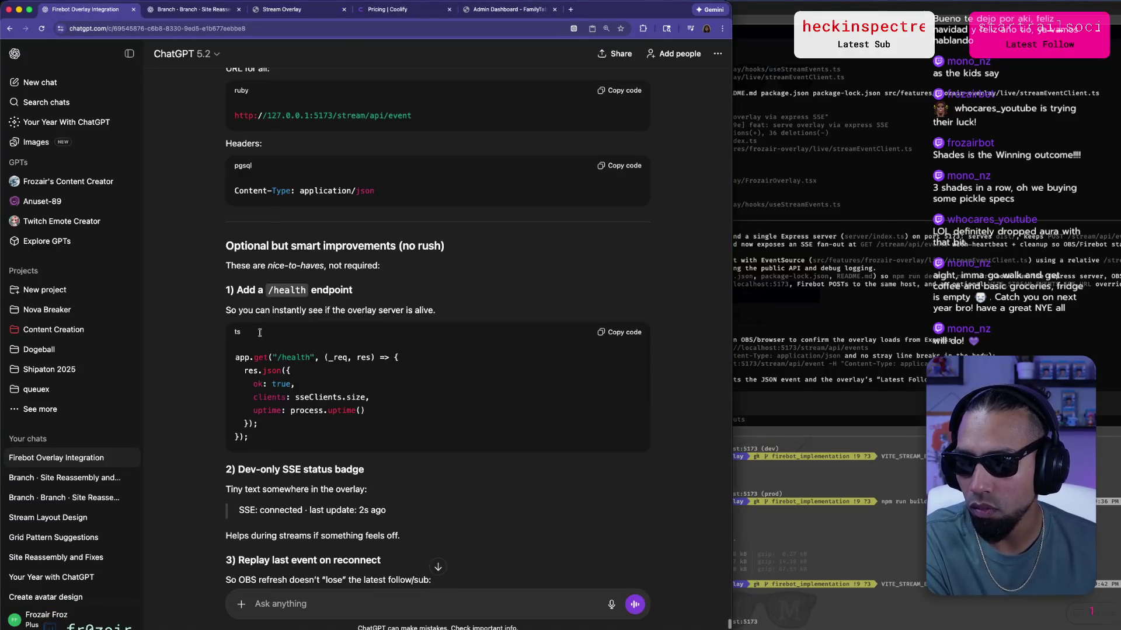
drag(285, 315, 342, 315)
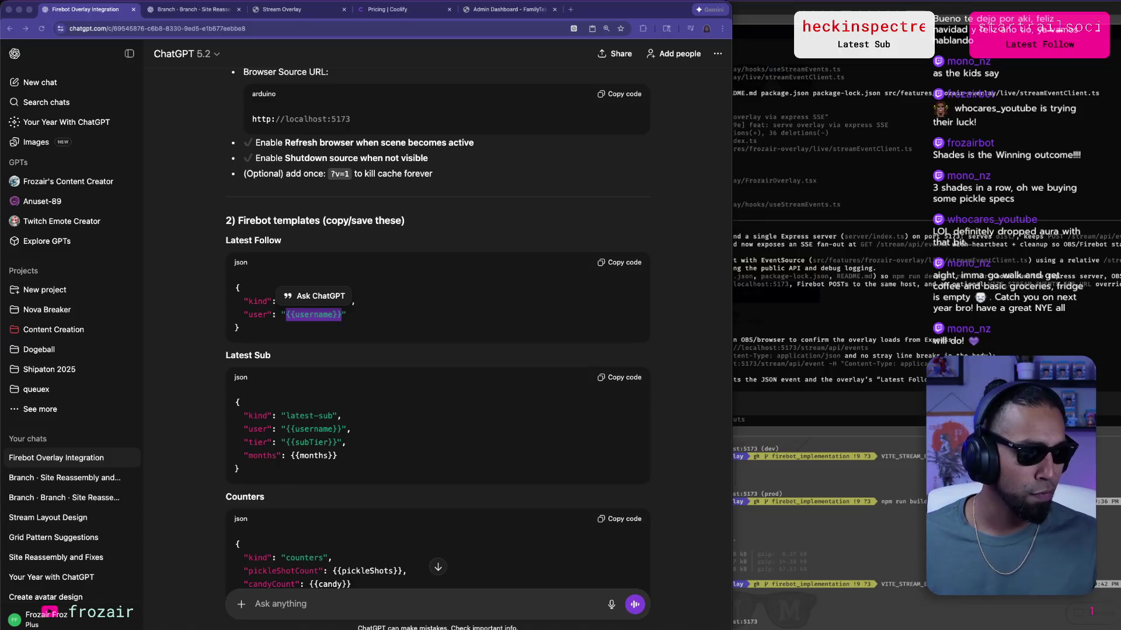
key(super+3)
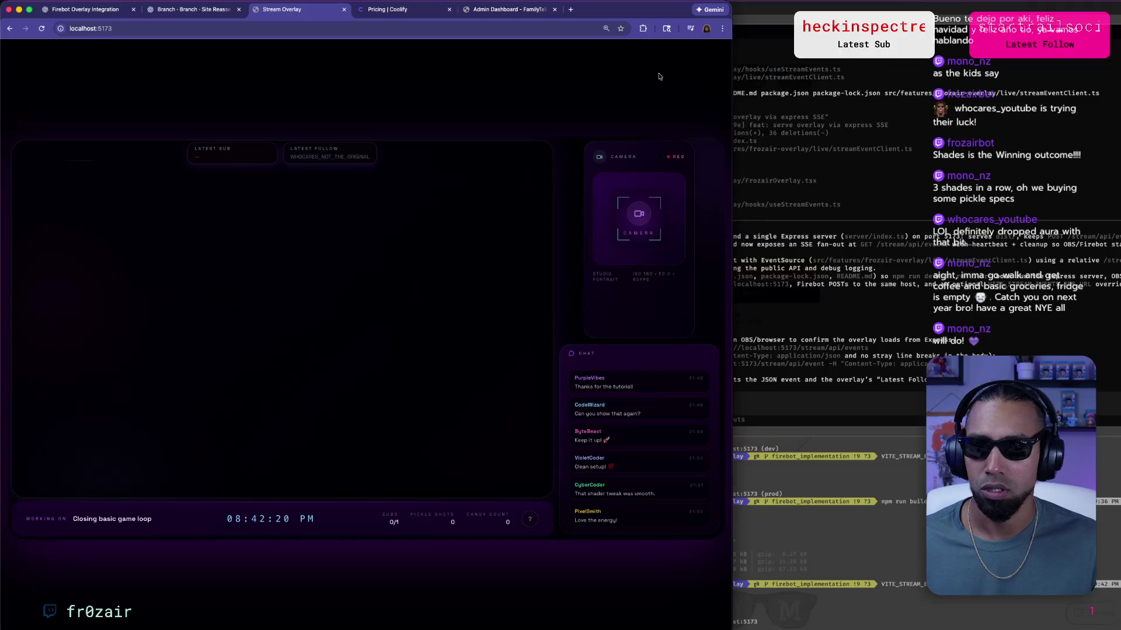
key(super+Tab)
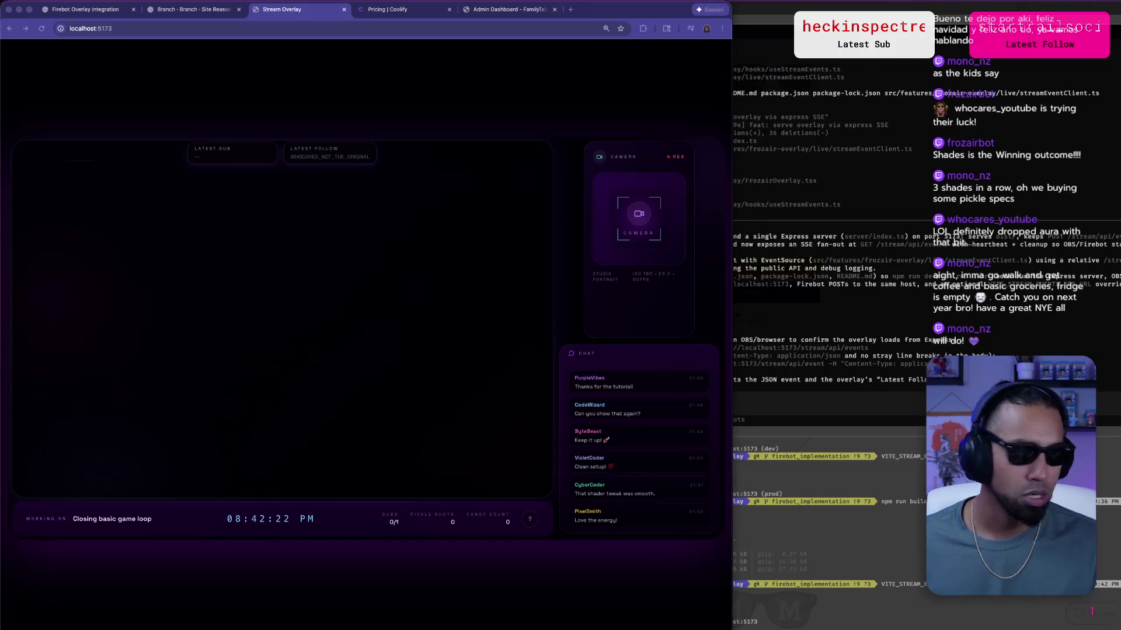
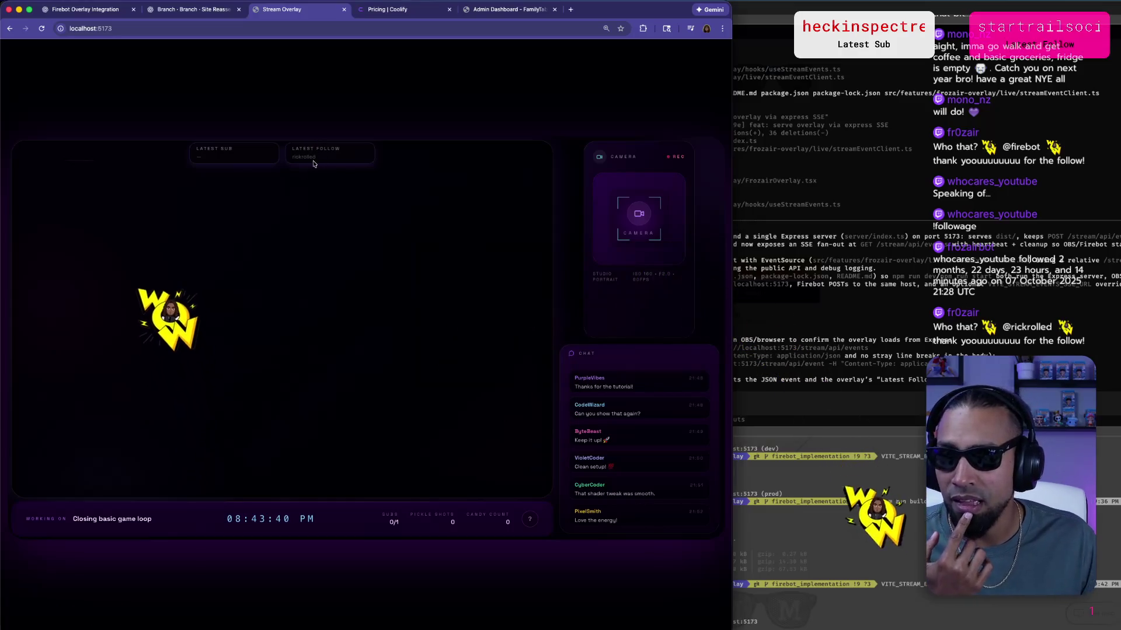
Check the follower name in the Latest Follow card, then return to the Firebot Overlay Integration chat.
drag(293, 156, 316, 157)
key(super+Tab)
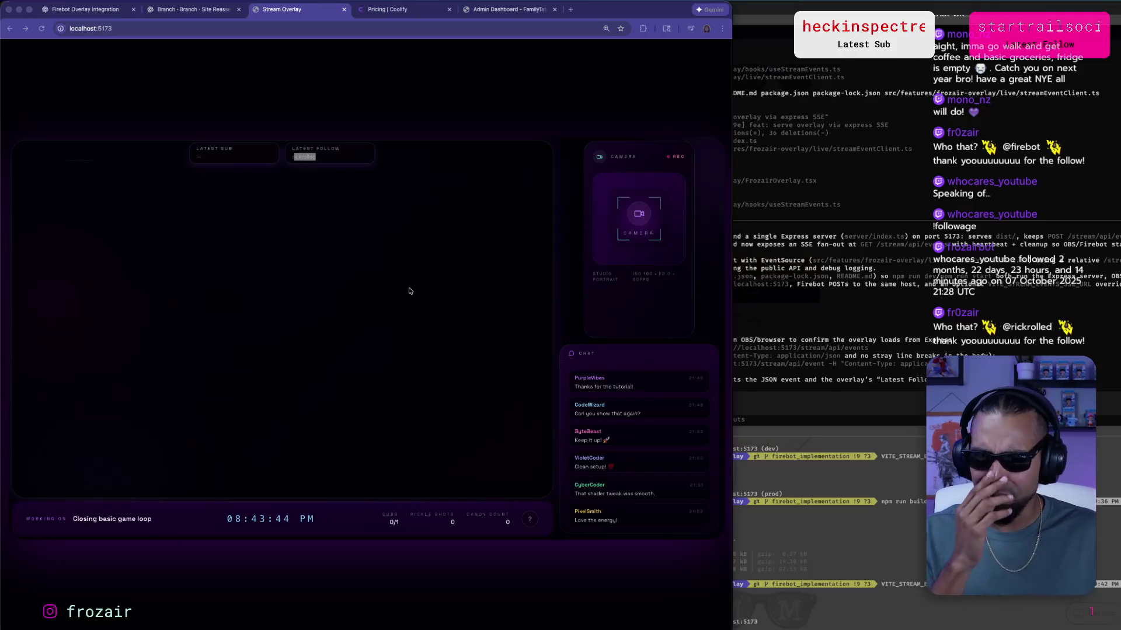
key(super+Tab)
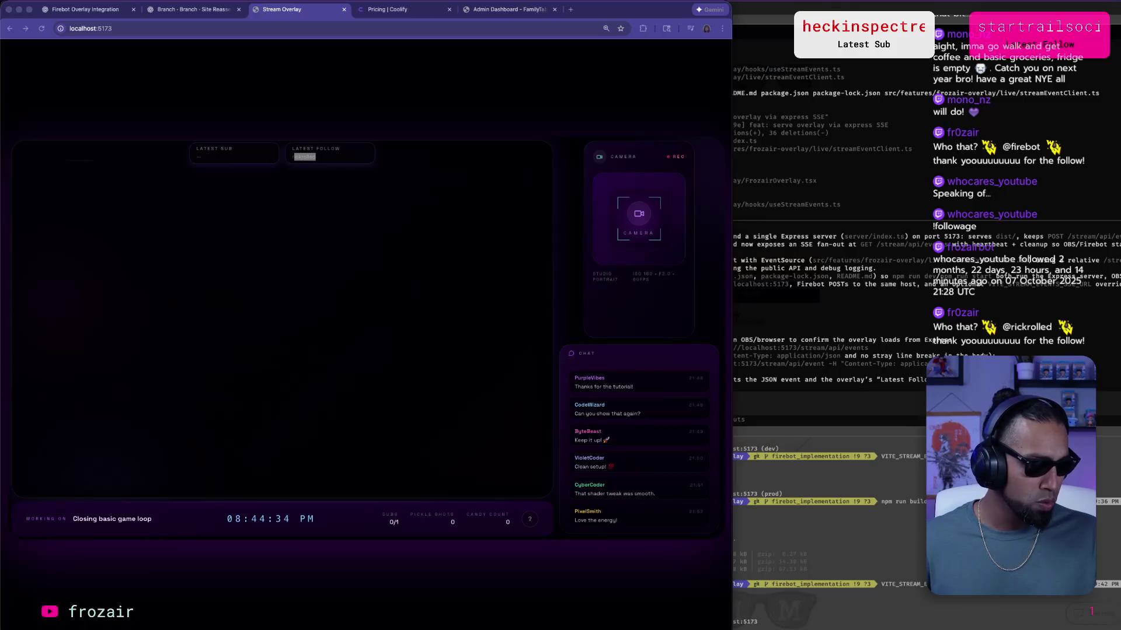
click(103, 11)
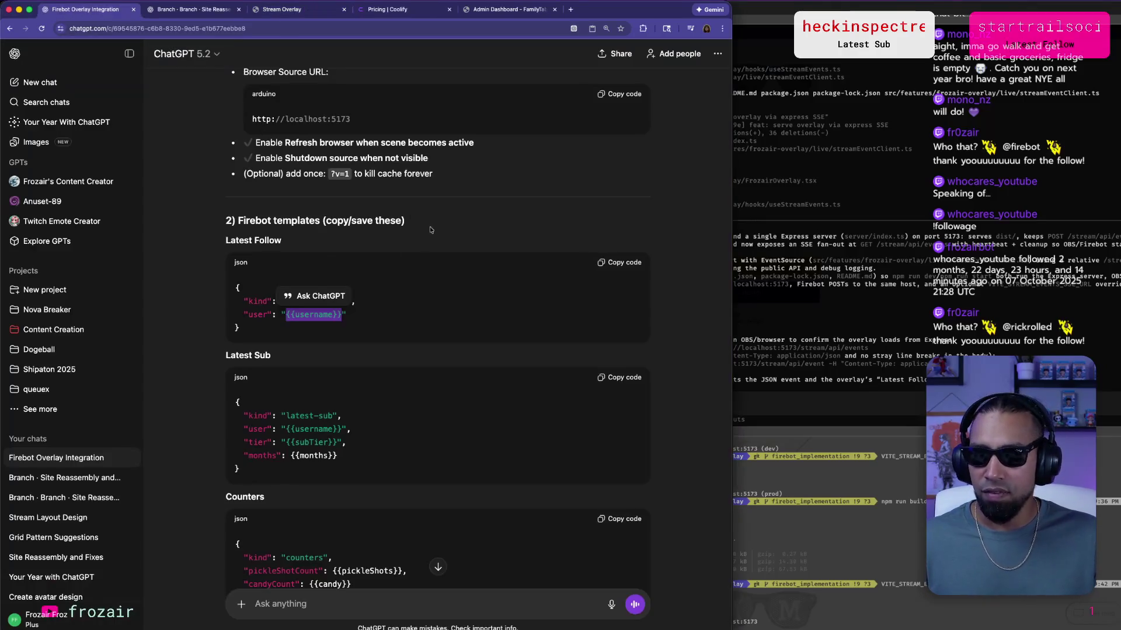
Select ChatGPT's Latest Sub JSON template and bring up Firebot's $vars picker in the Body (JSON) editor.
drag(248, 475, 235, 398)
key(super+Tab)
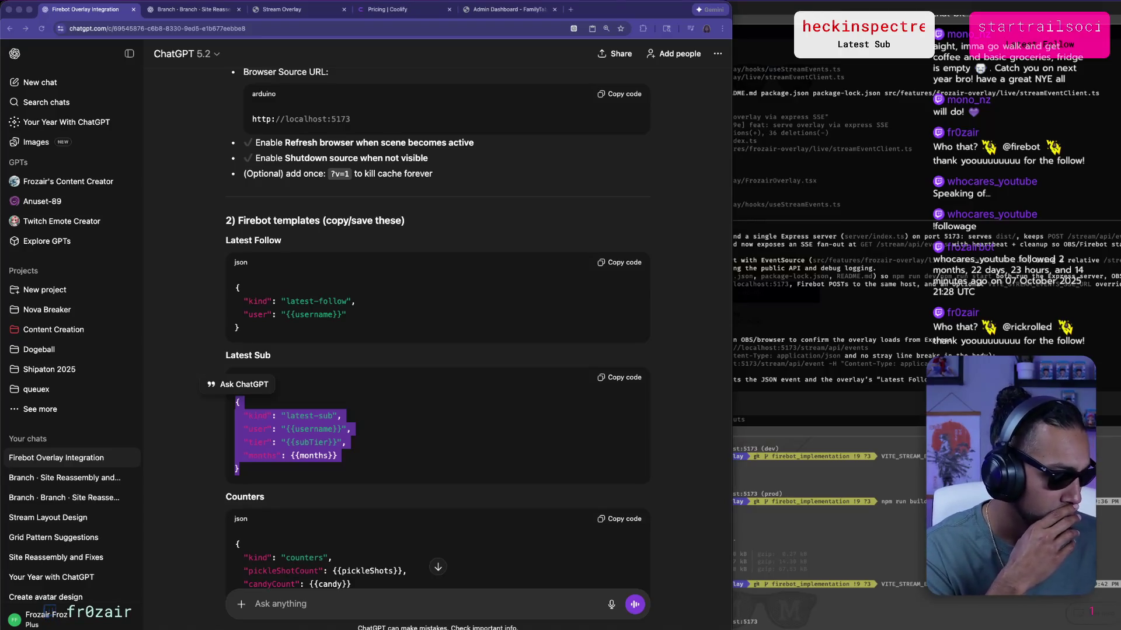
key(super+Tab)
click(640, 375)
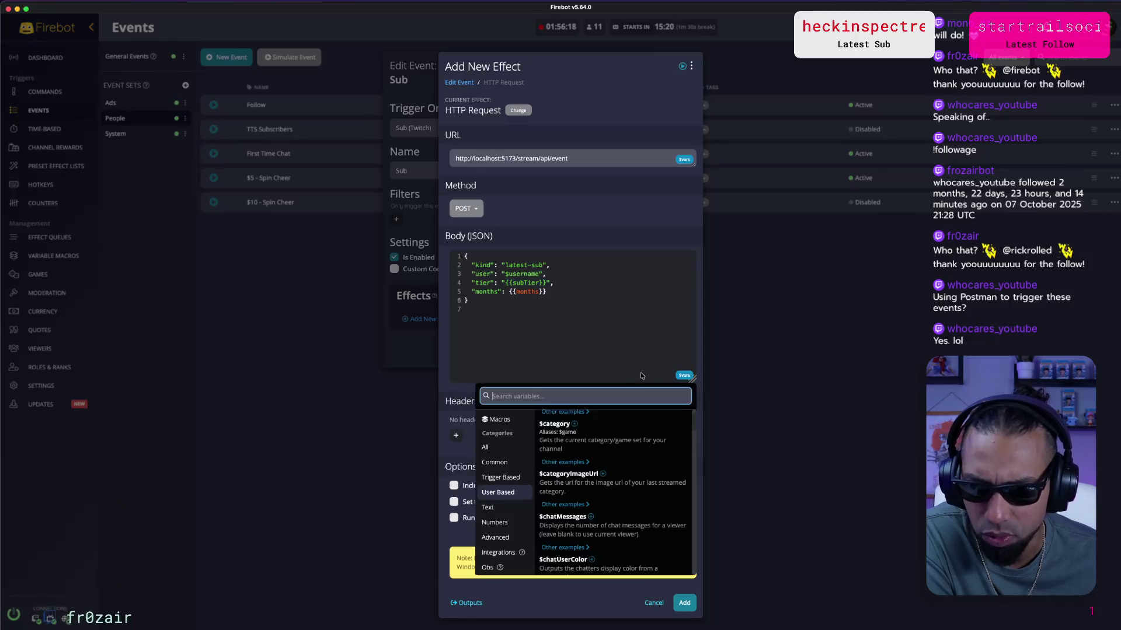
Filter to trigger-based variables and insert $subCurrentStreak into the request body.
click(501, 480)
scroll(553, 455, down, 3)
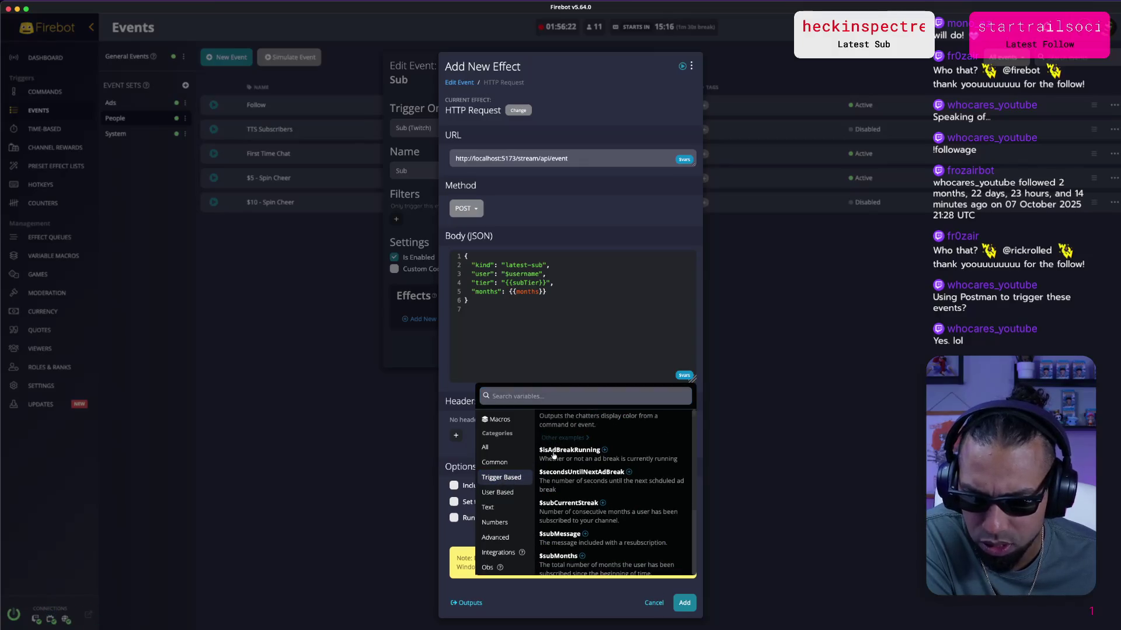
scroll(554, 452, down, 2)
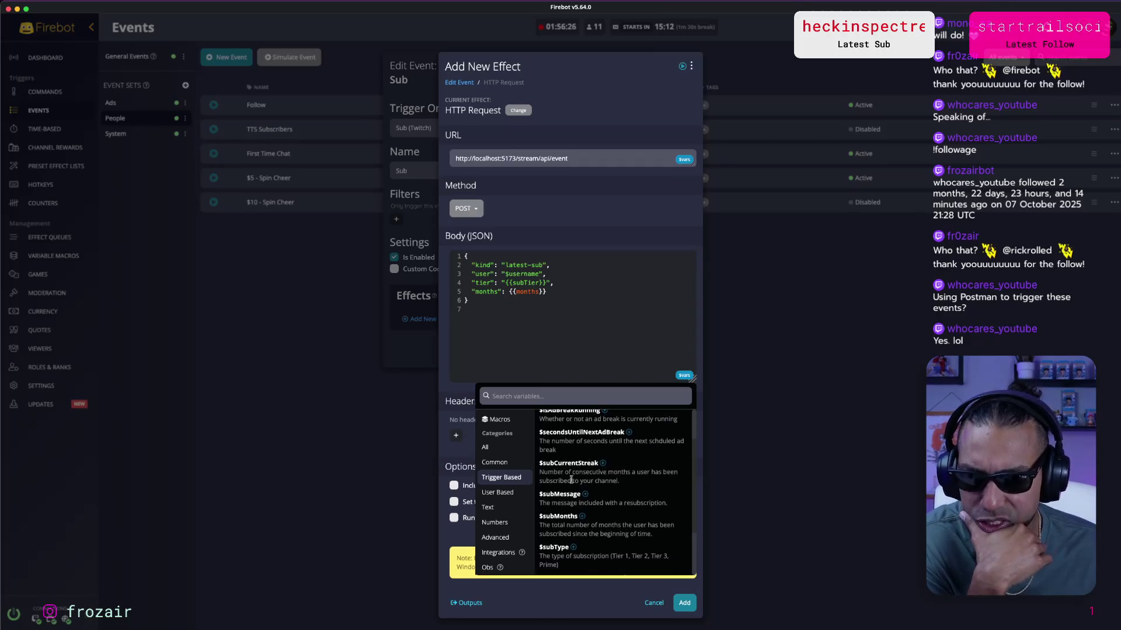
drag(649, 487, 577, 476)
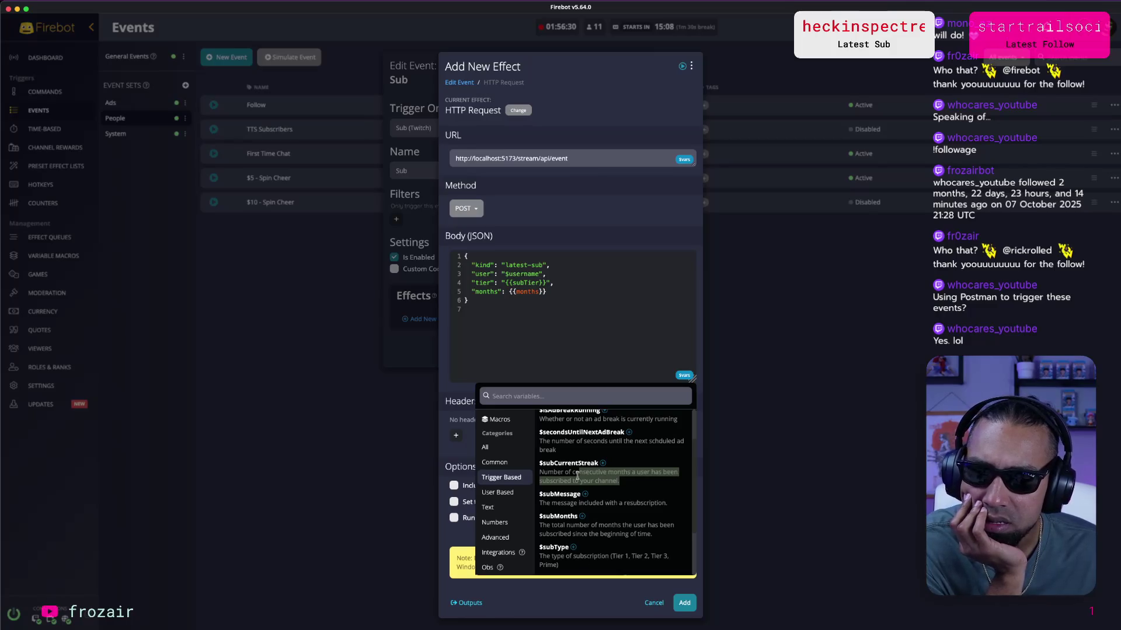
double_click(578, 476)
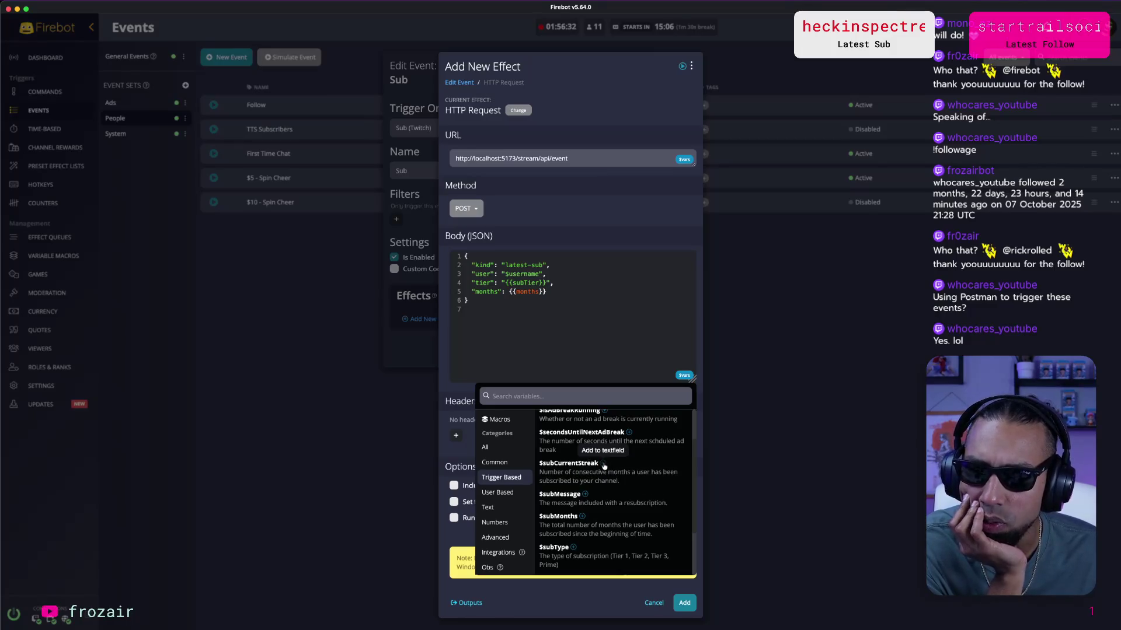
click(575, 464)
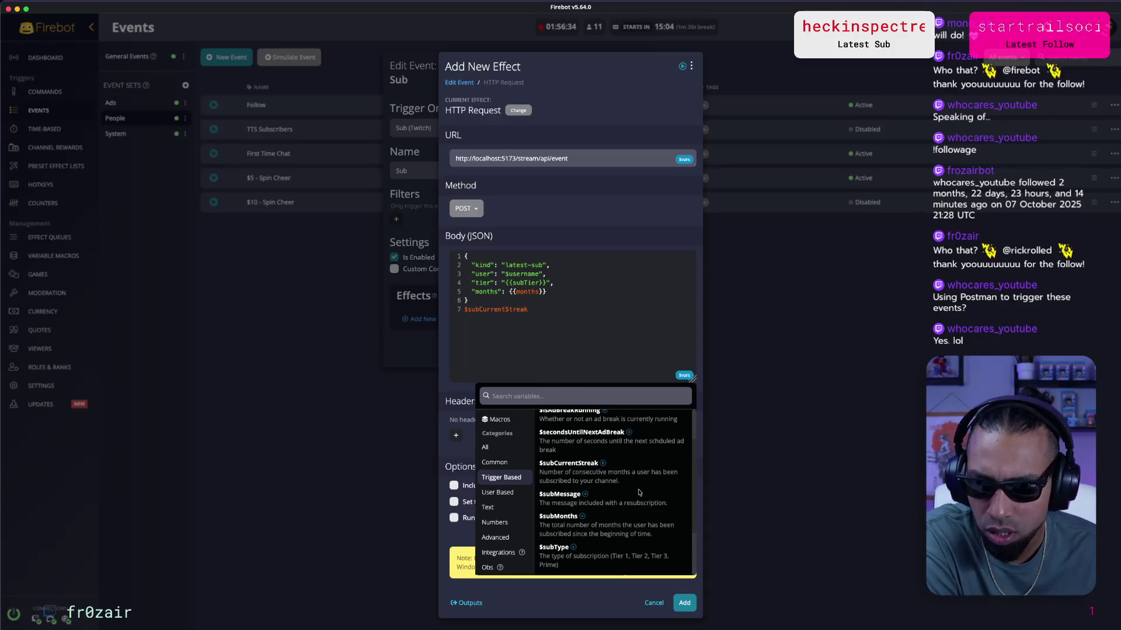
Compare the $subMonths and $subType variable descriptions, then close the variable list.
mouse_move(604, 528)
mouse_down()
mouse_move(592, 535)
mouse_move(634, 536)
mouse_up()
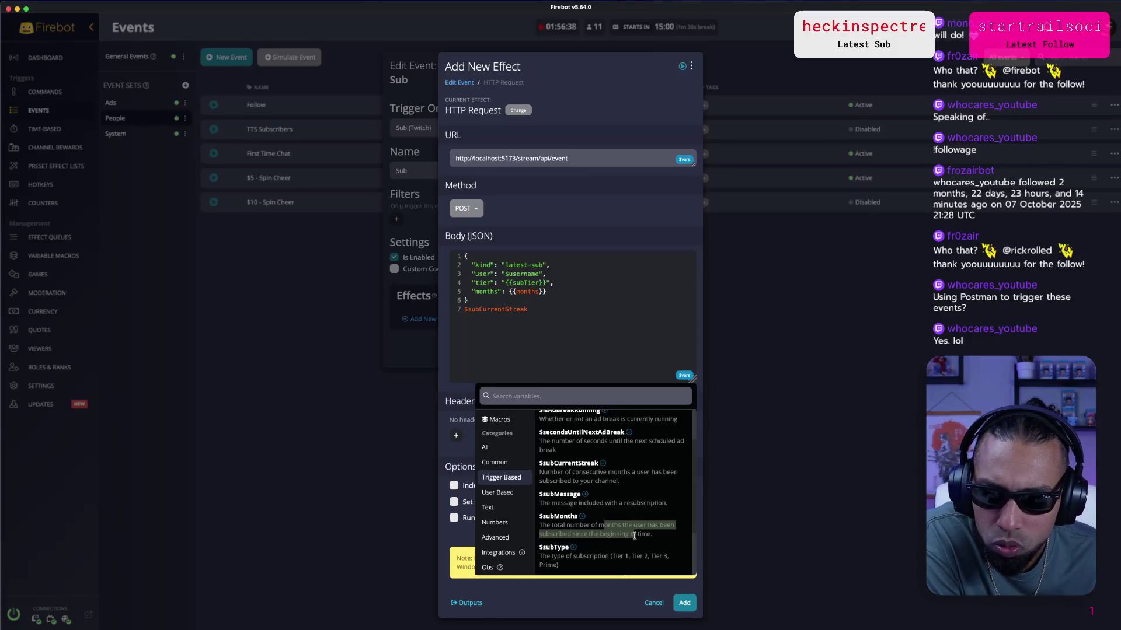
triple_click(634, 536)
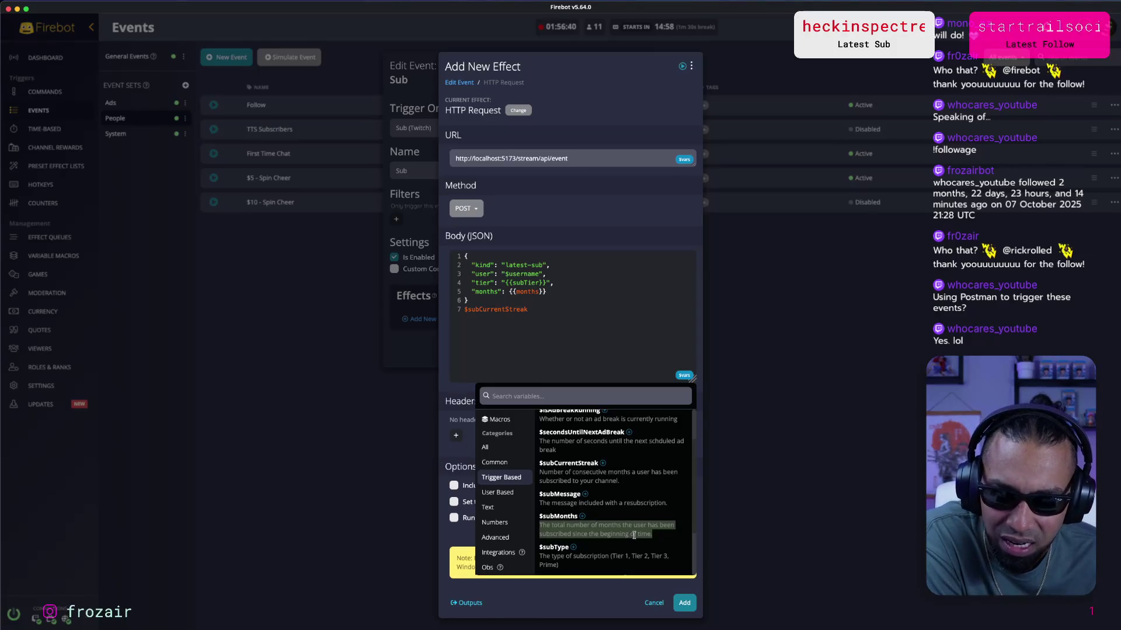
click(632, 534)
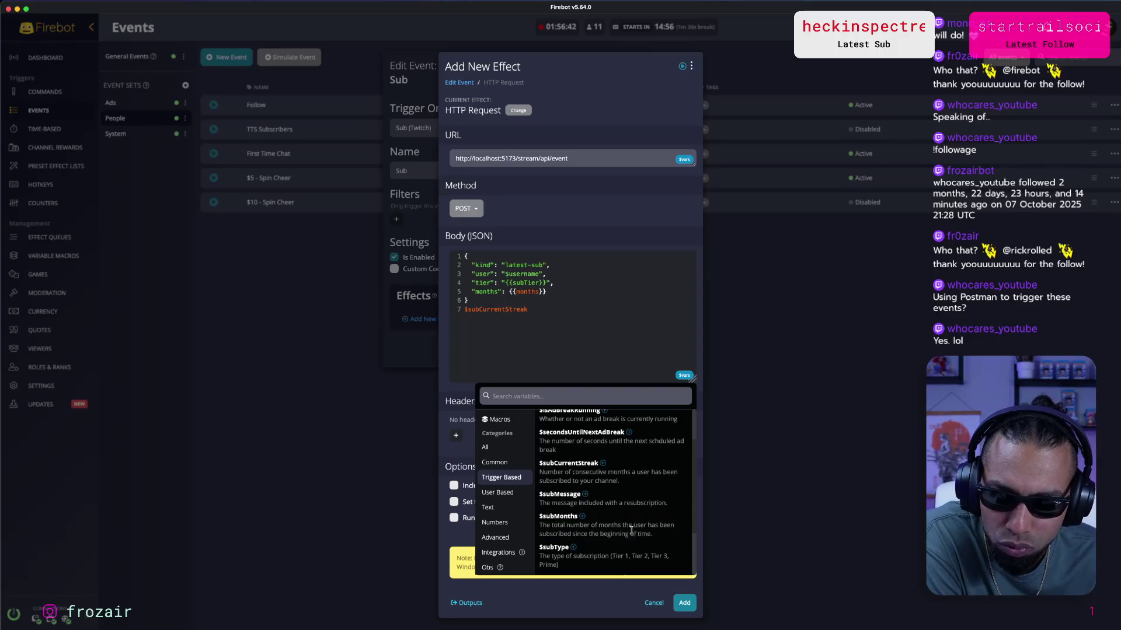
scroll(627, 516, down, 1)
scroll(626, 514, down, 2)
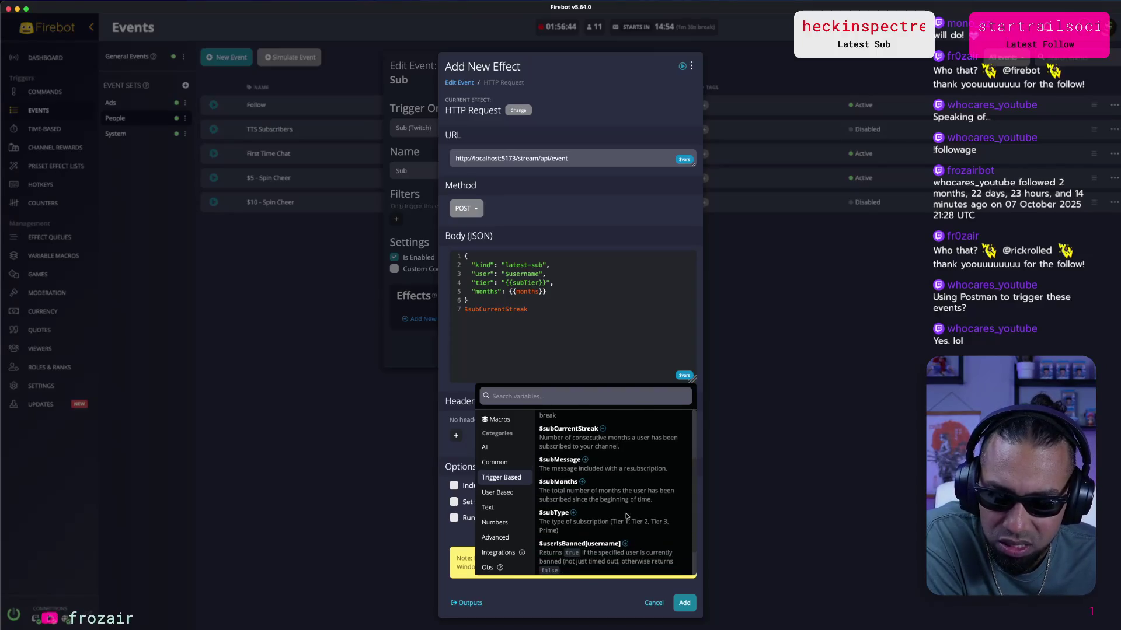
drag(558, 521, 608, 523)
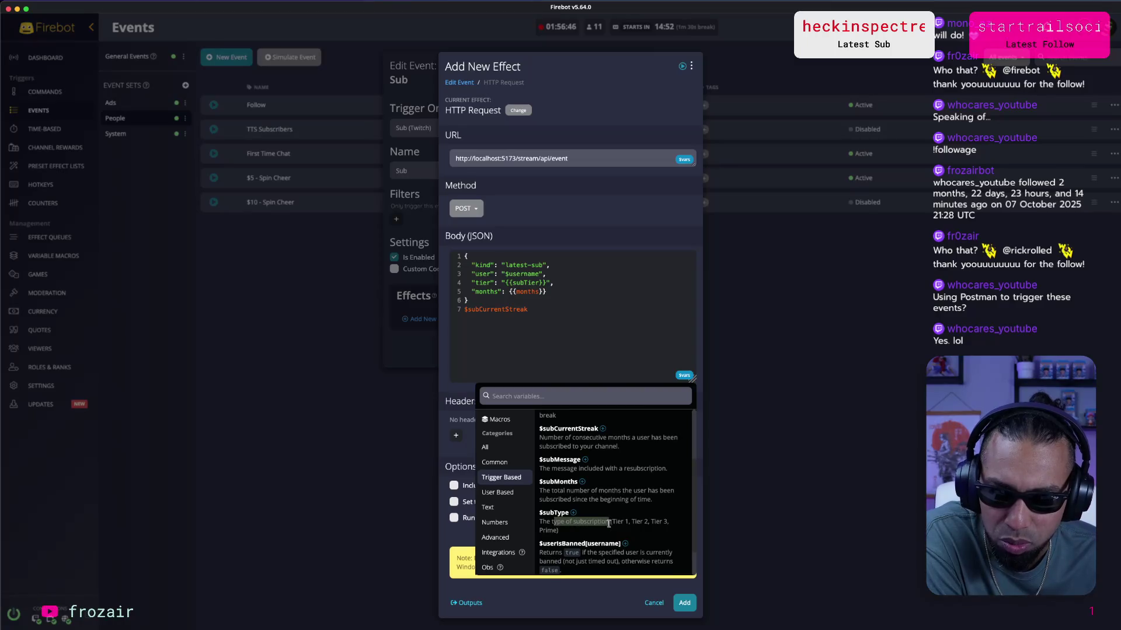
scroll(608, 521, down, 3)
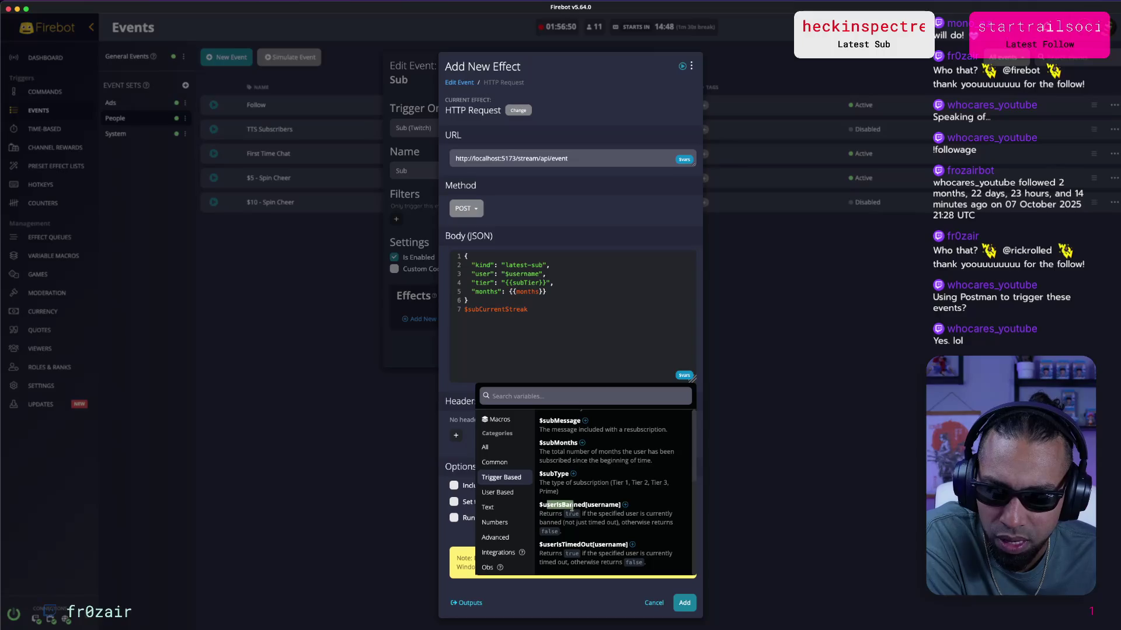
scroll(583, 528, up, 10)
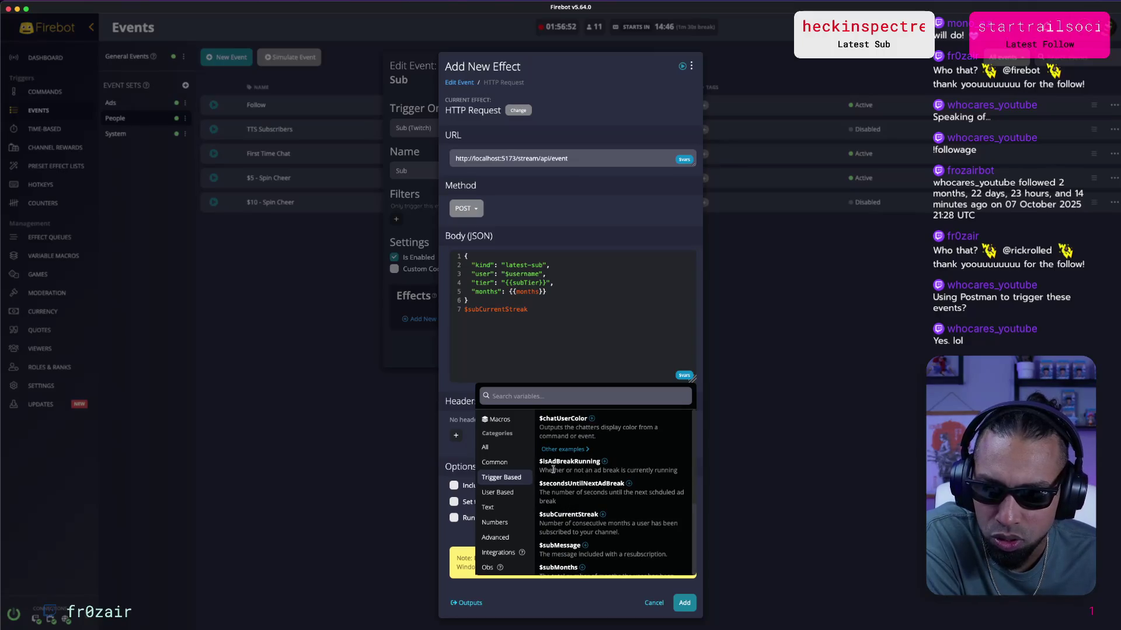
scroll(557, 485, down, 2)
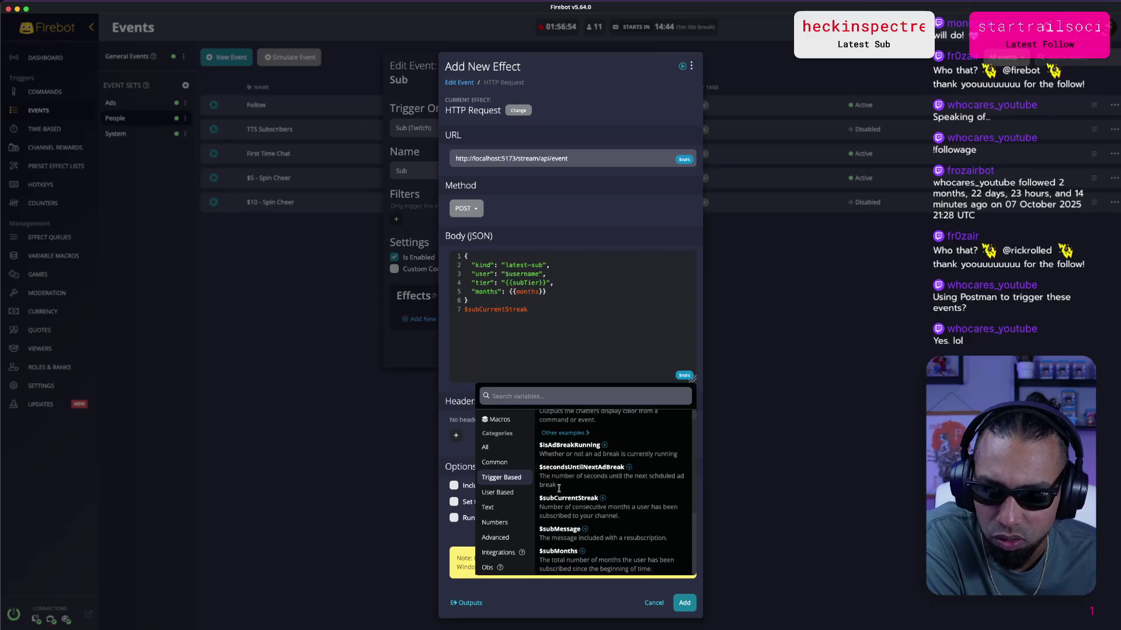
scroll(632, 546, down, 8)
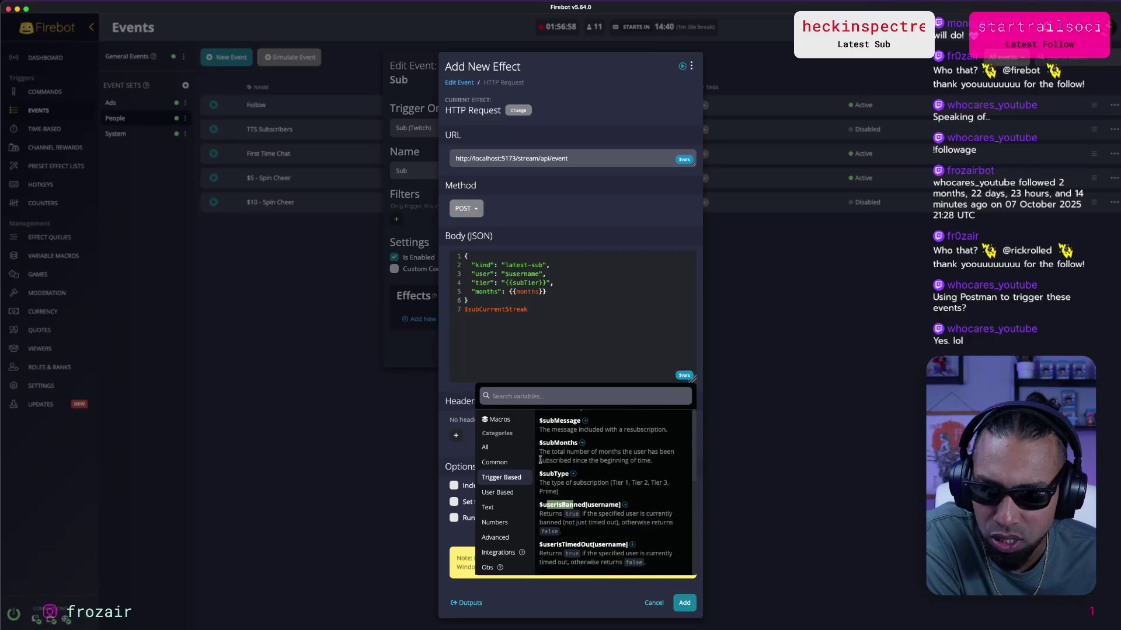
double_click(555, 474)
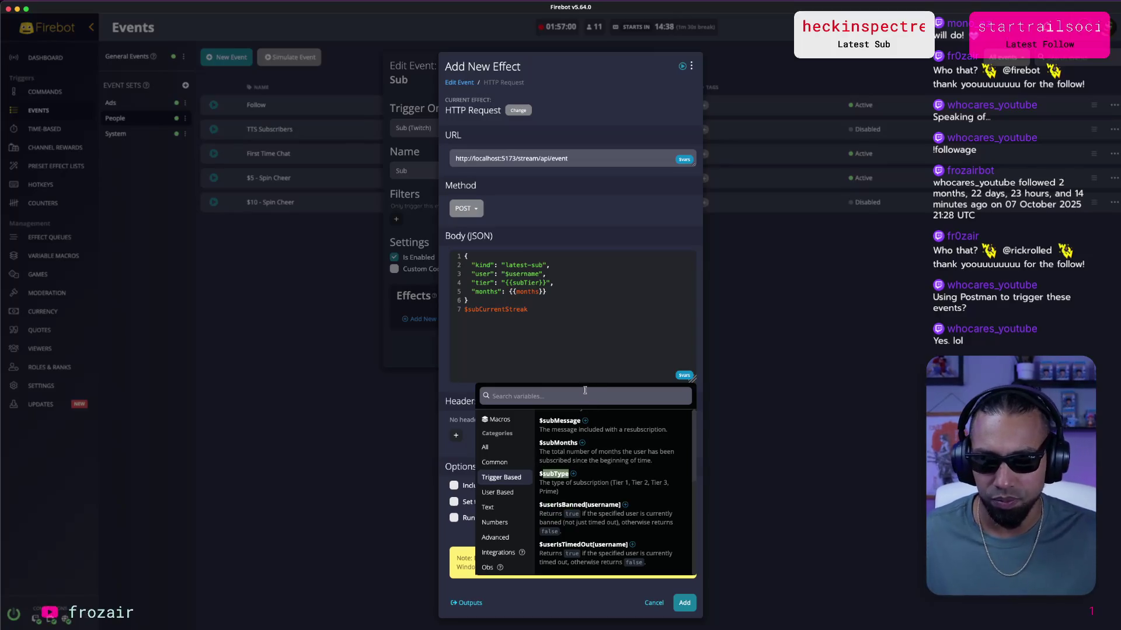
click(532, 256)
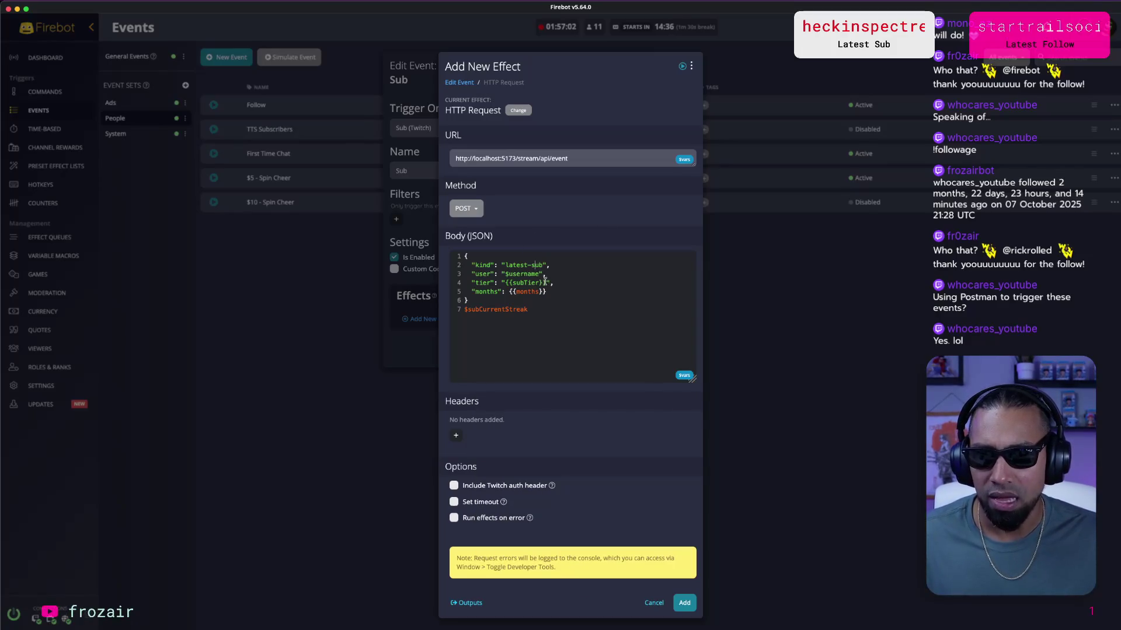
Replace {{subTier}} with $subType and move $subCurrentStreak into the {{months}} field.
drag(547, 283, 505, 283)
text($subType)
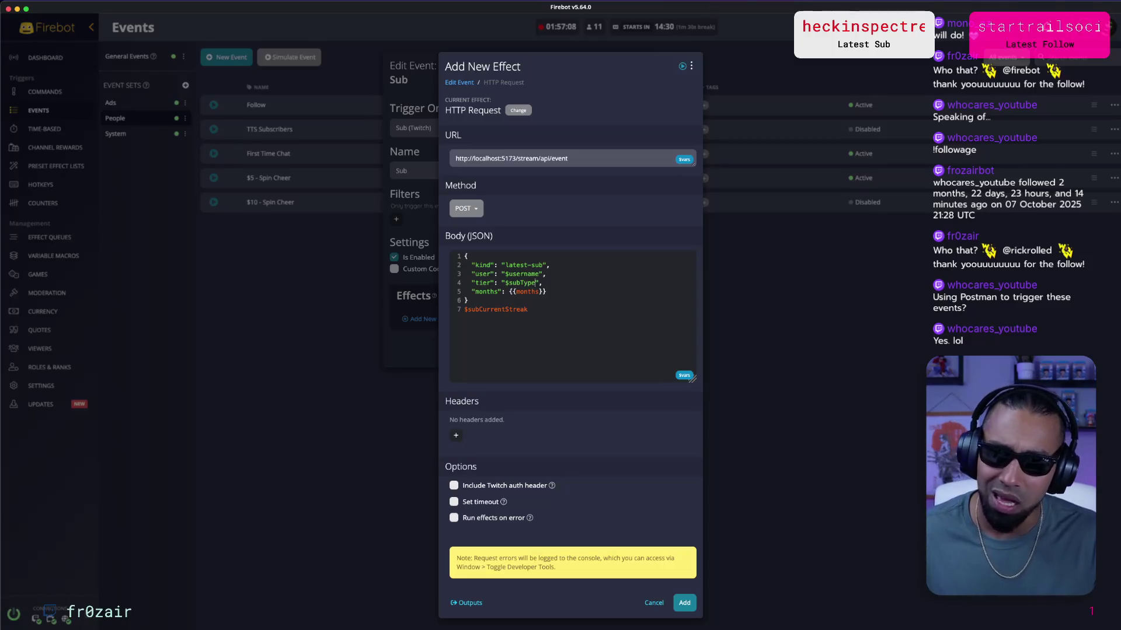
key(shift+Home)
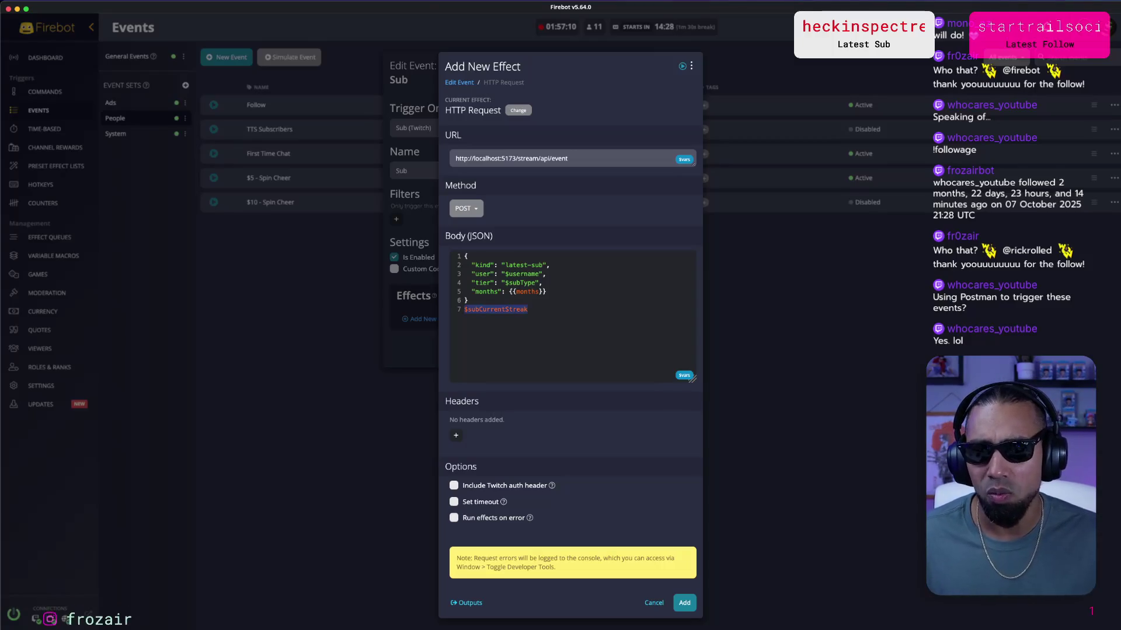
key(BackSpace)
key(shift+alt+Left)
key(shift+alt+Left)
key(shift+alt+Left)
text($subCurrentStreak)
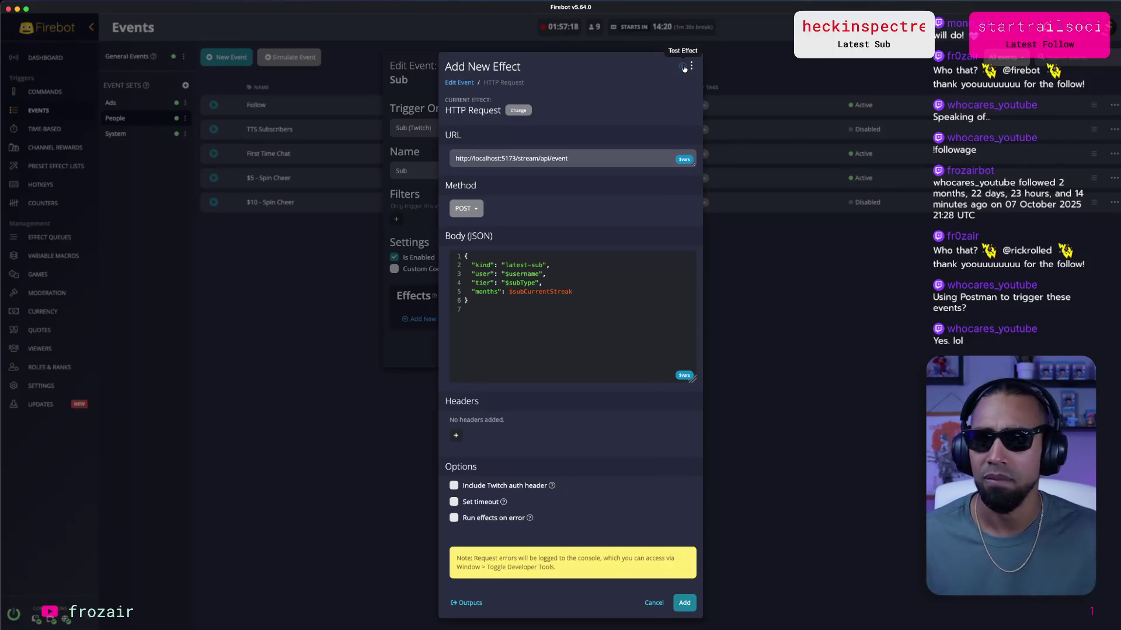
key(ctrl+Up)
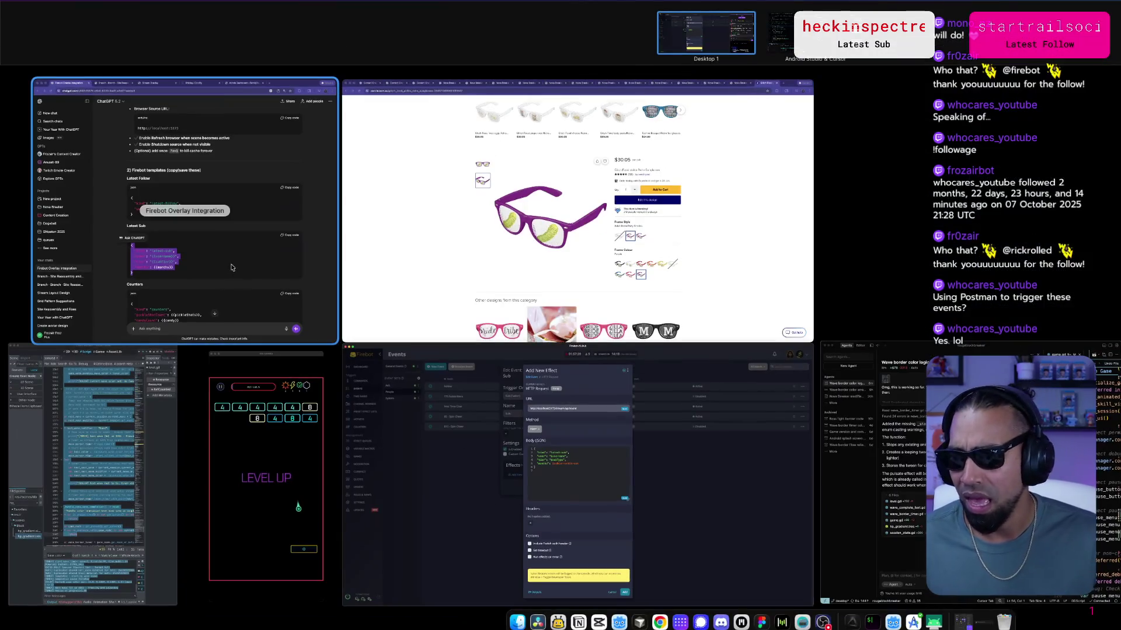
click(232, 267)
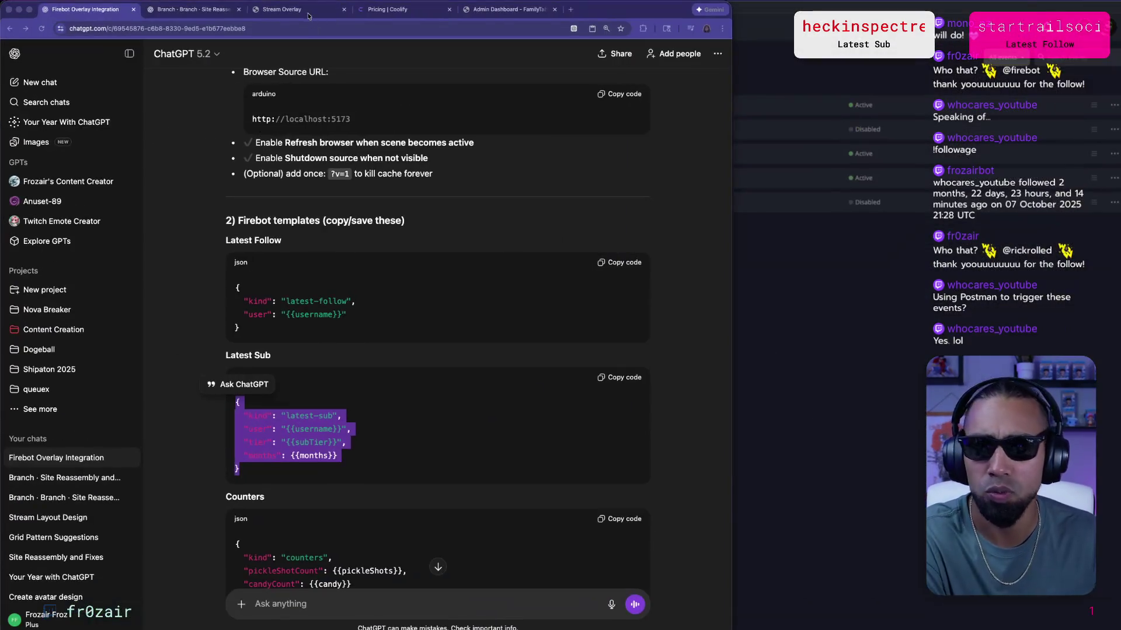
click(309, 16)
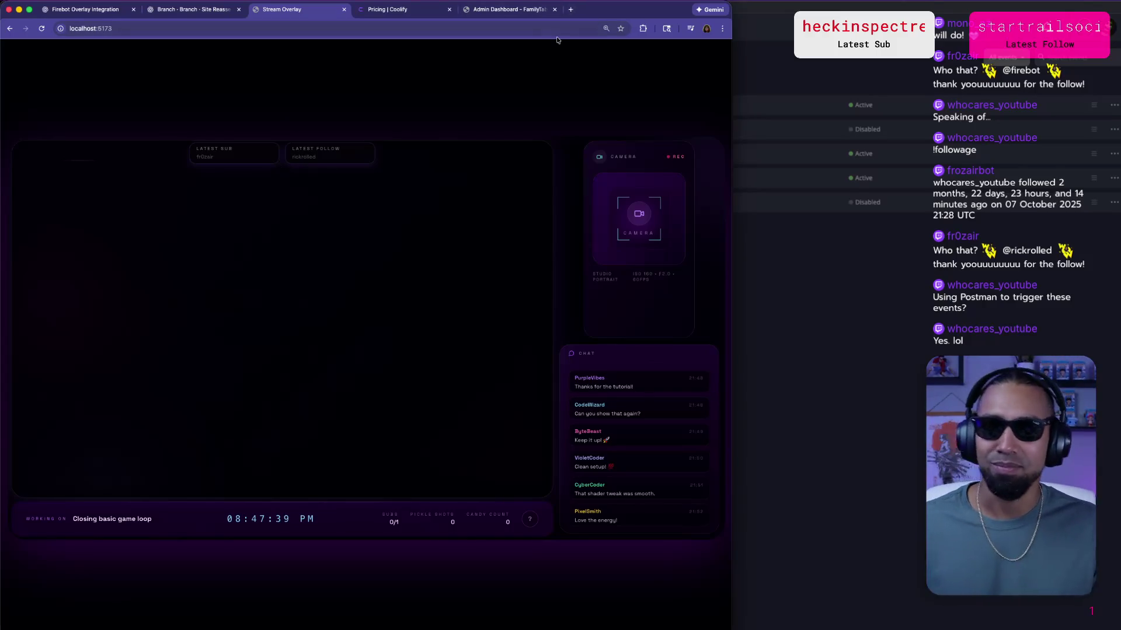
key(super+Tab)
key(super+Tab)
key(super+Tab)
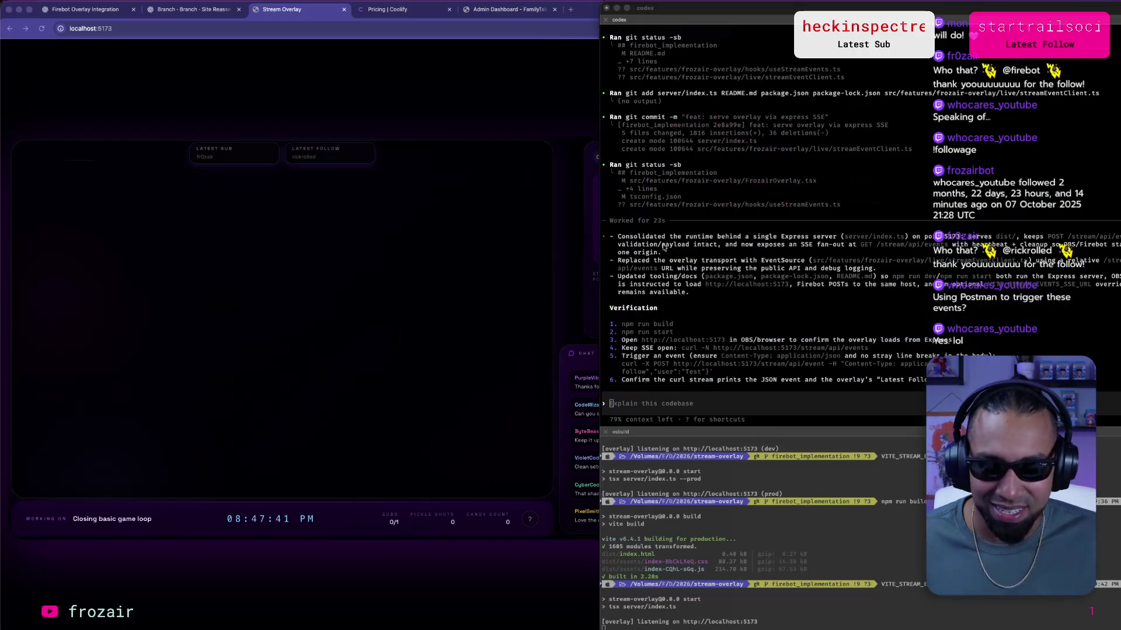
key(super+Tab)
key(super+Tab)
key(super+Tab)
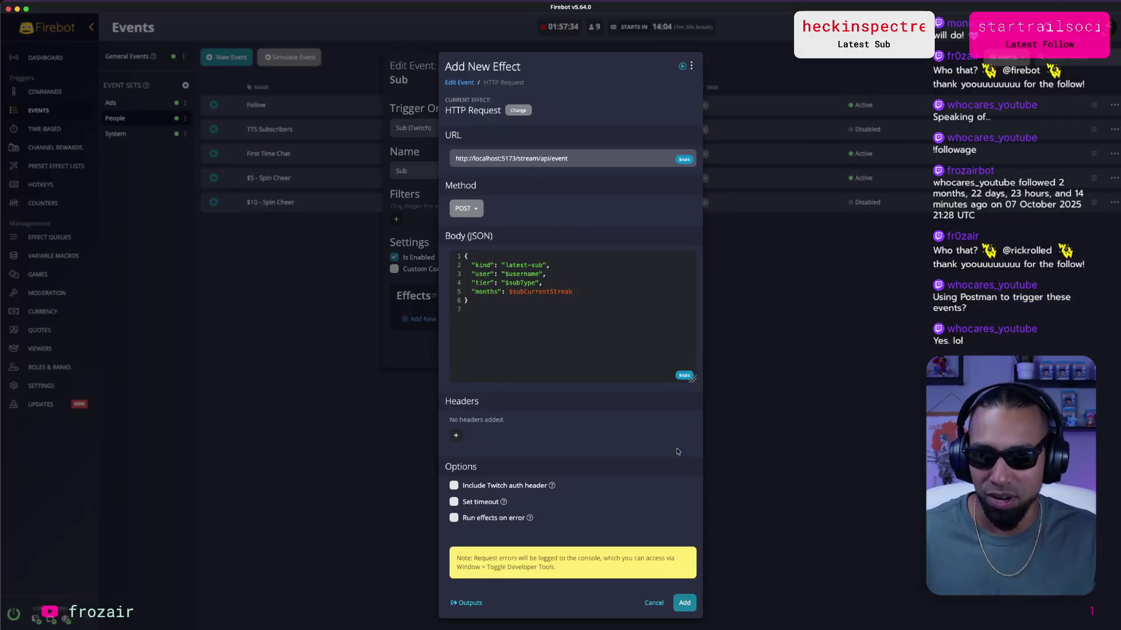
click(685, 604)
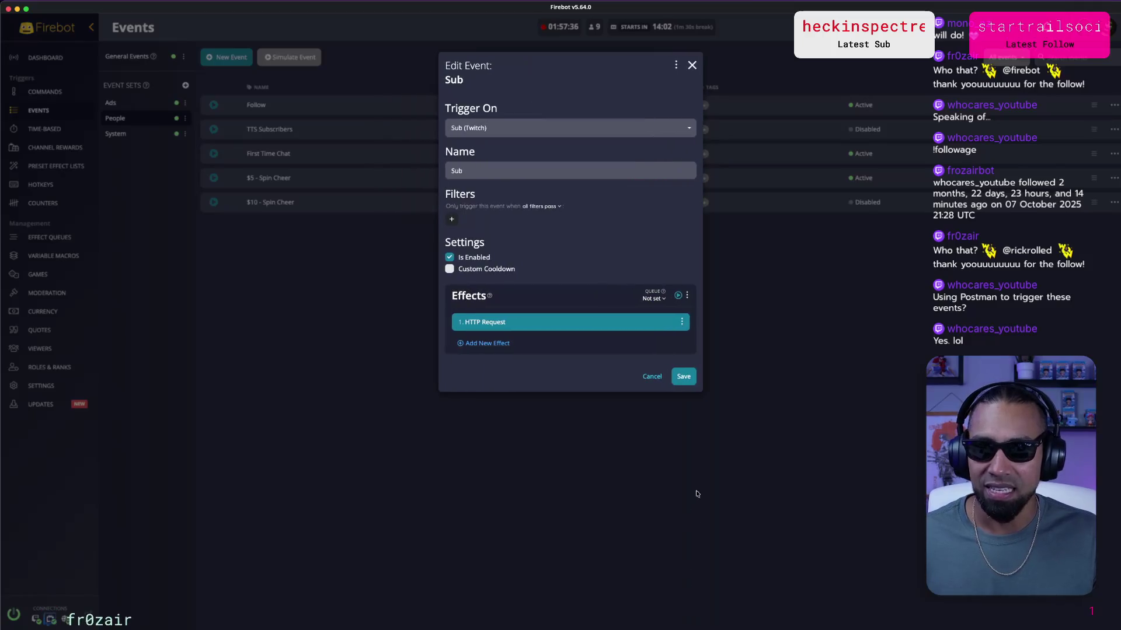
Save the Sub event and simulate a Sub (Twitch) event from Firebot's event simulator.
click(691, 376)
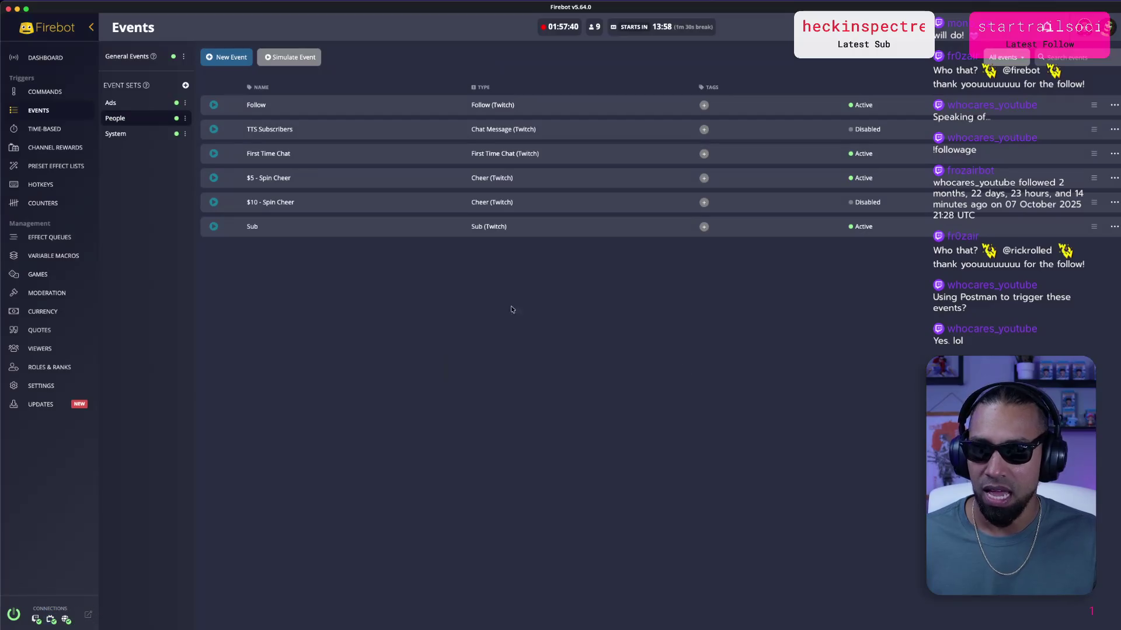
click(295, 65)
click(541, 122)
text(sub)
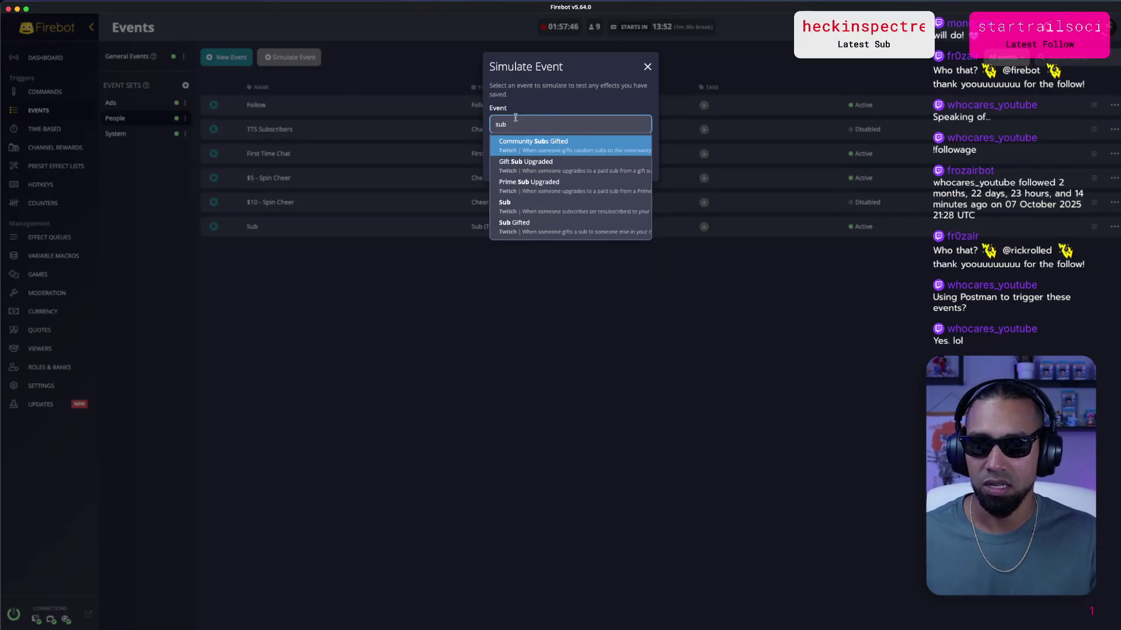
click(528, 206)
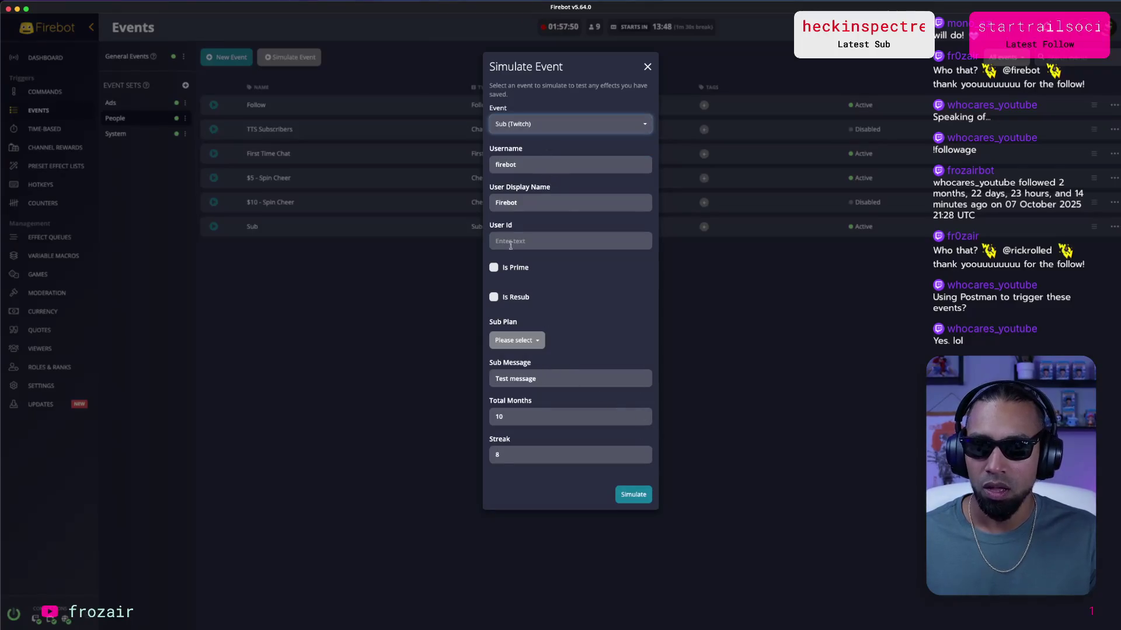
click(645, 502)
key(super+Tab)
key(super+Tab)
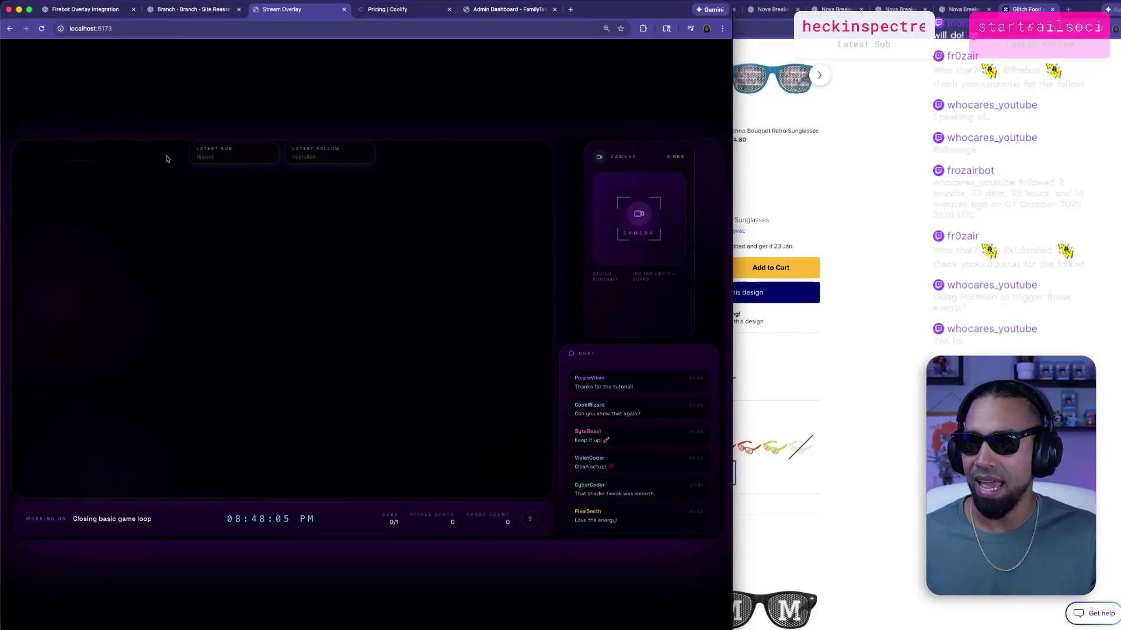
Confirm the Latest Sub card reads firebot, then return to the Firebot Overlay Integration chat.
double_click(205, 158)
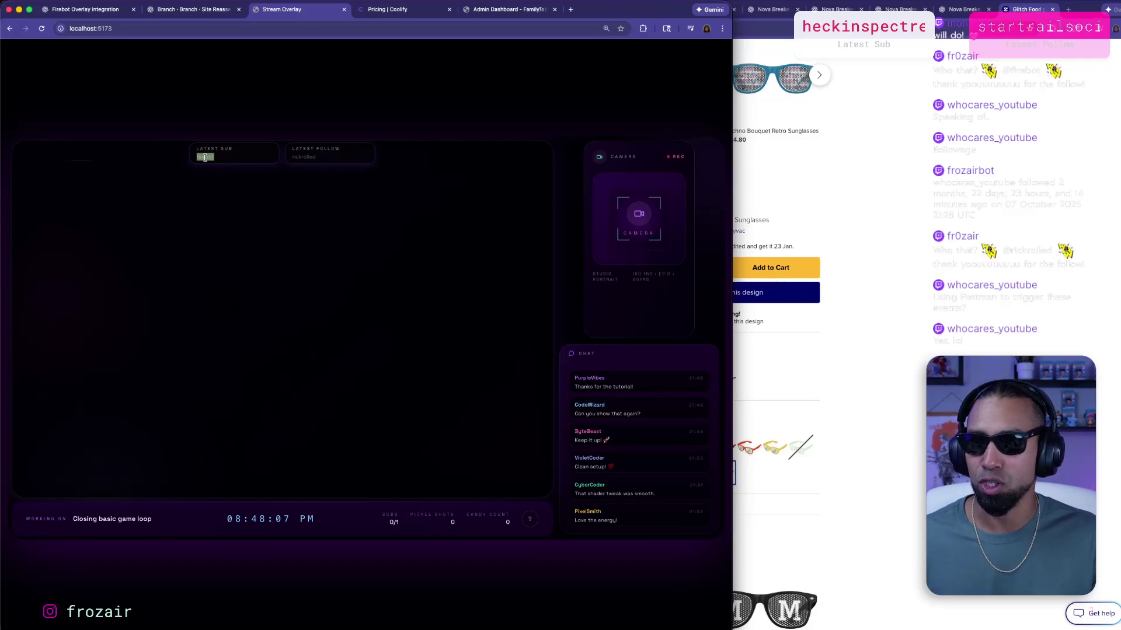
click(205, 158)
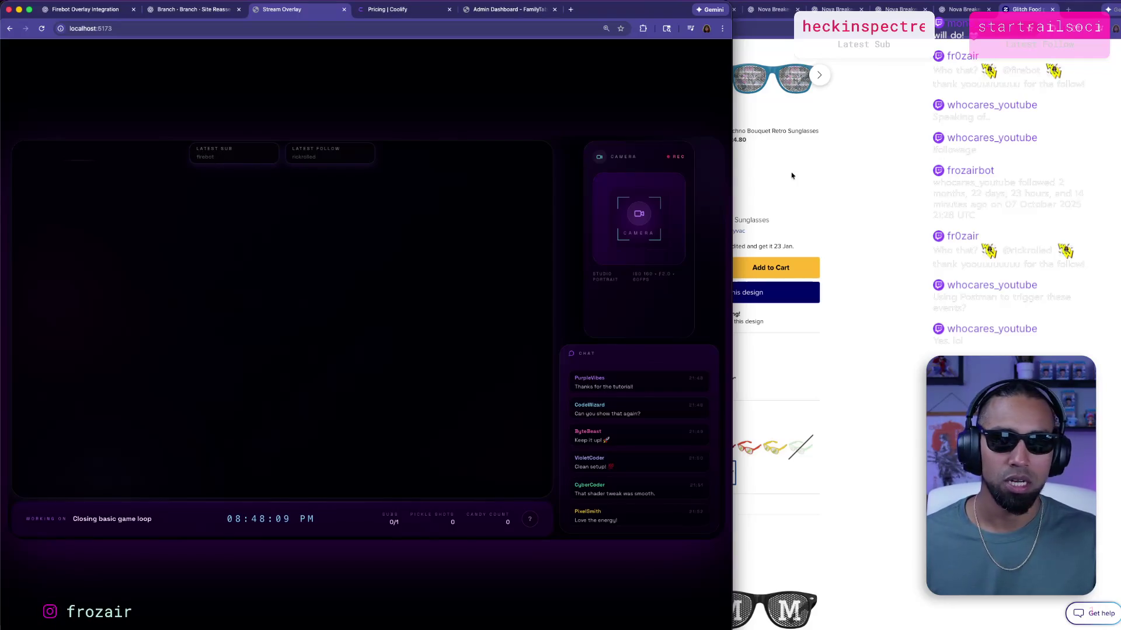
key(ctrl+Right)
key(ctrl+Left)
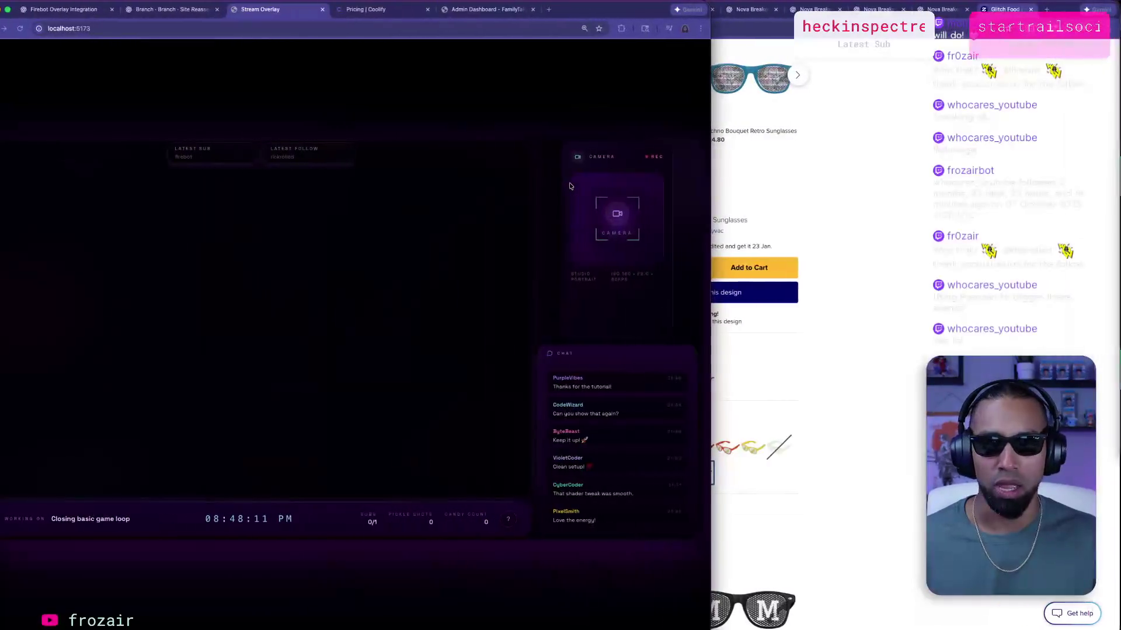
key(super+Tab)
key(super+Tab)
key(super+Tab)
key(super+shift+Tab)
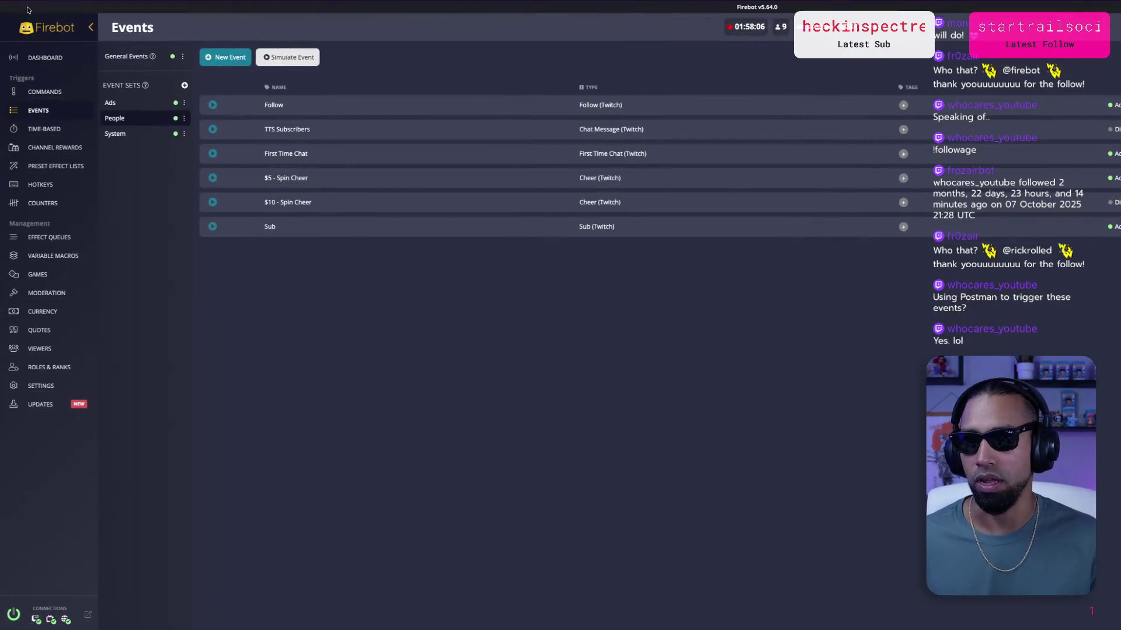
key(ctrl+Up)
click(714, 14)
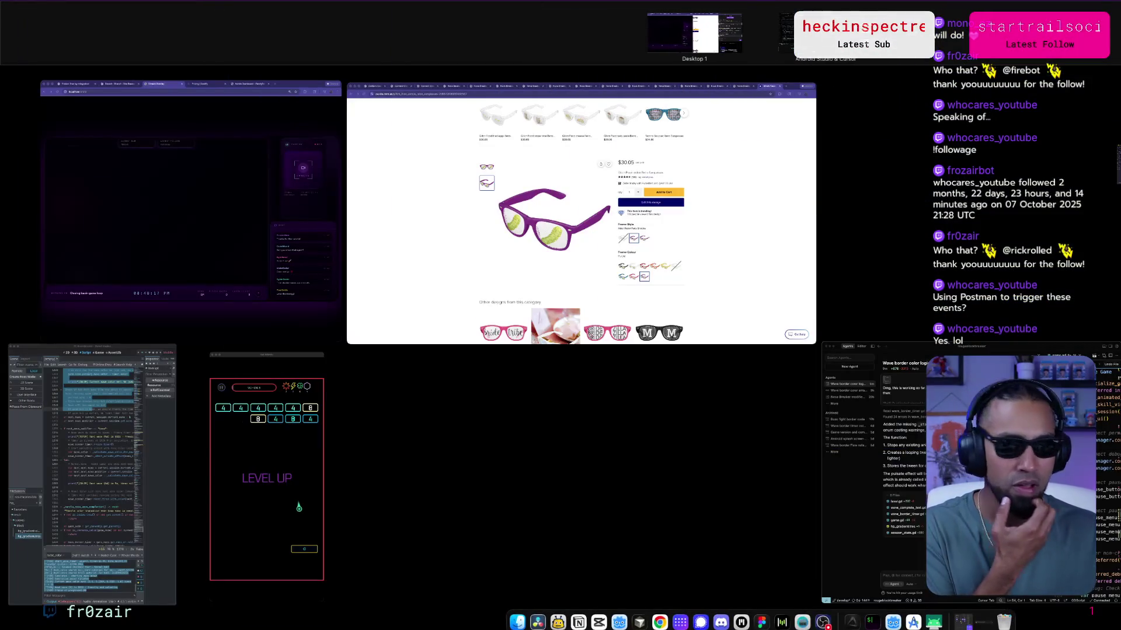
click(257, 175)
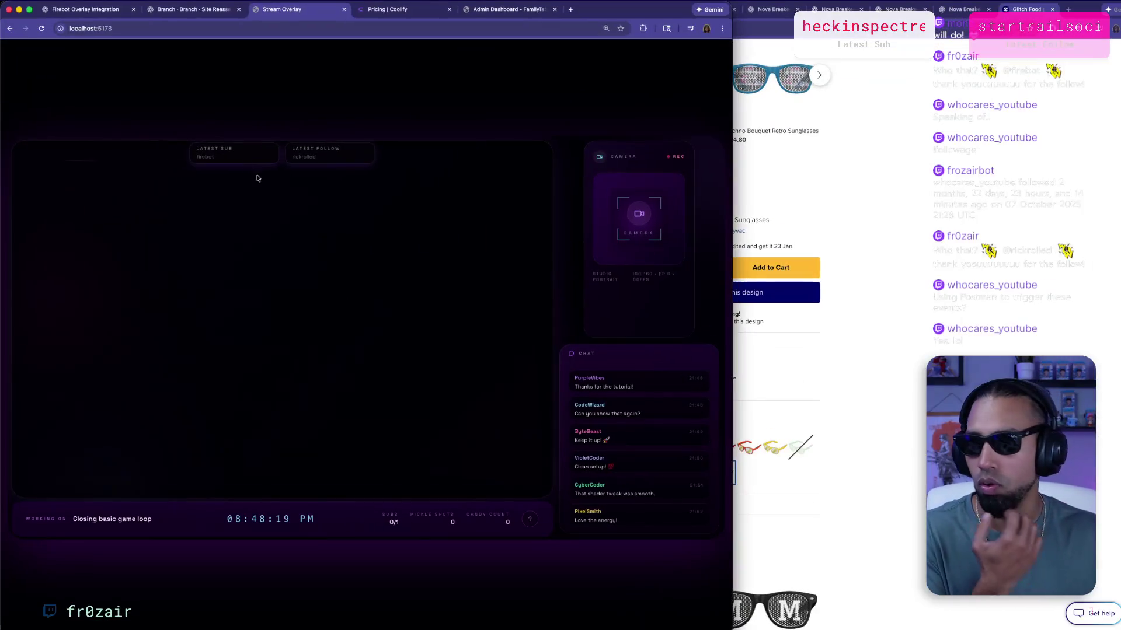
click(90, 19)
scroll(317, 253, down, 3)
click(259, 345)
scroll(266, 359, down, 2)
mouse_move(233, 359)
mouse_down()
mouse_move(408, 380)
mouse_move(272, 404)
mouse_up()
scroll(271, 371, down, 1)
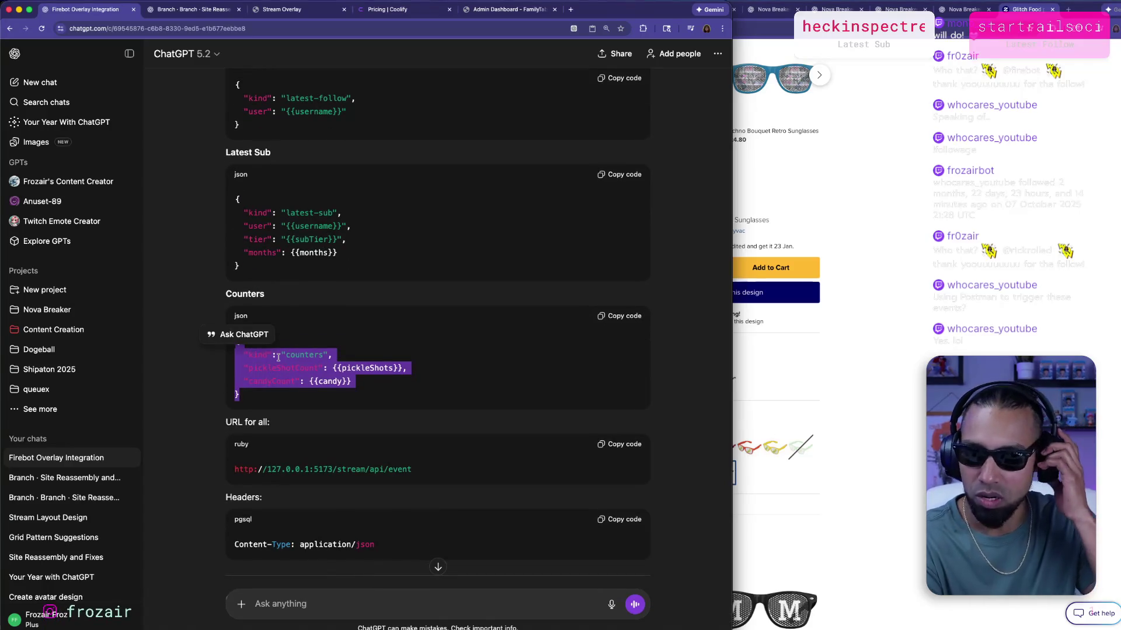
click(278, 357)
scroll(320, 213, down, 3)
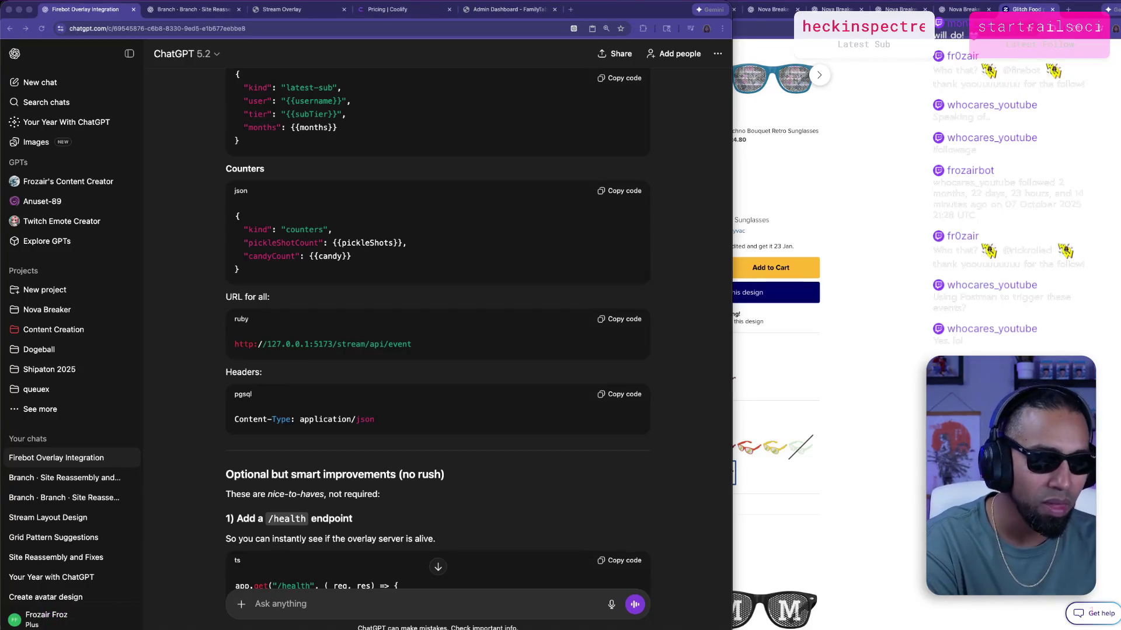
scroll(458, 350, down, 6)
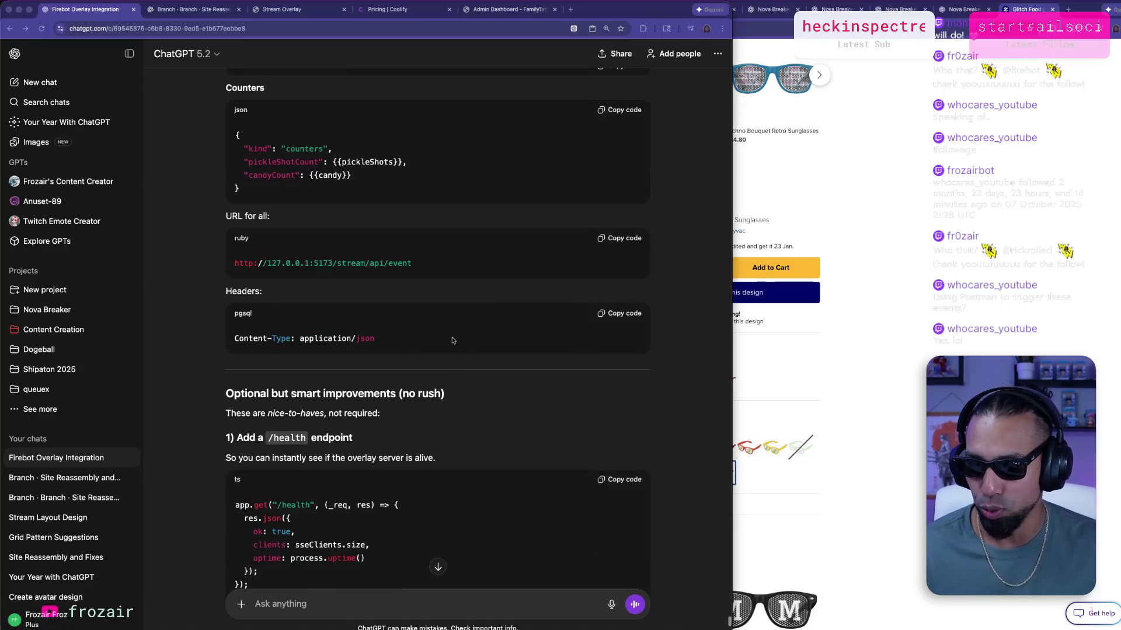
scroll(537, 294, down, 5)
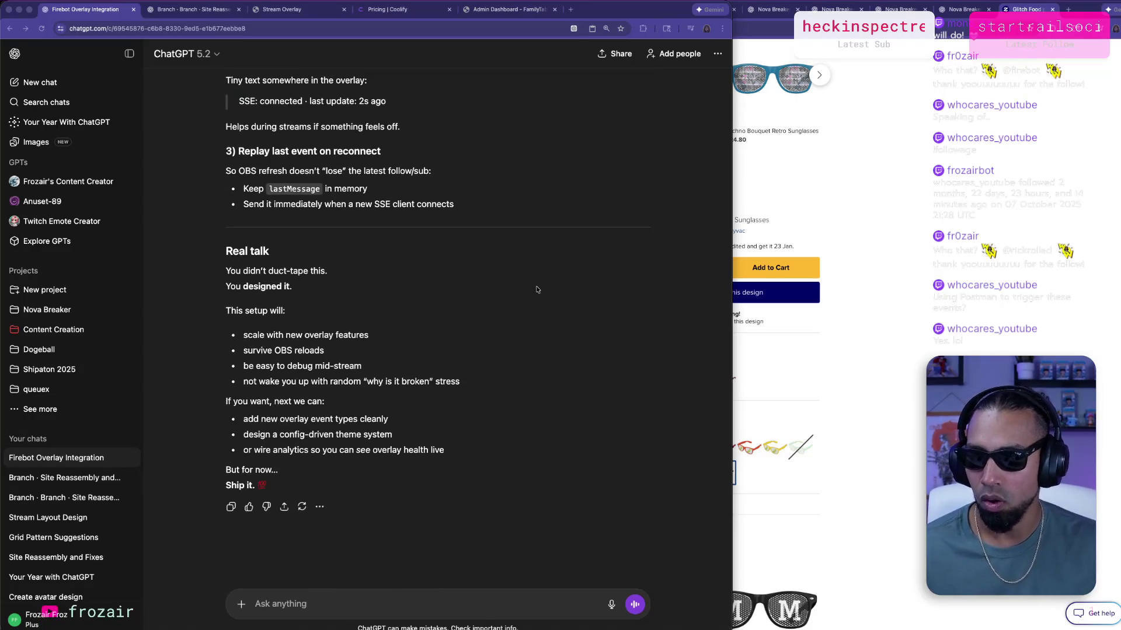
scroll(536, 292, up, 8)
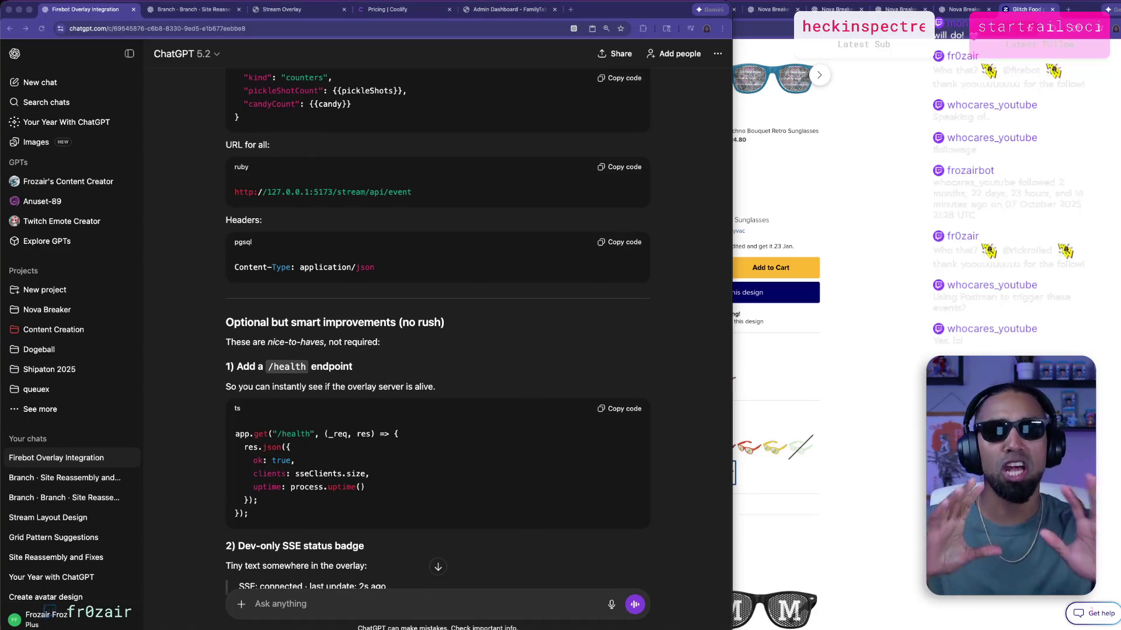
key(super+Tab)
key(Tab)
key(Tab)
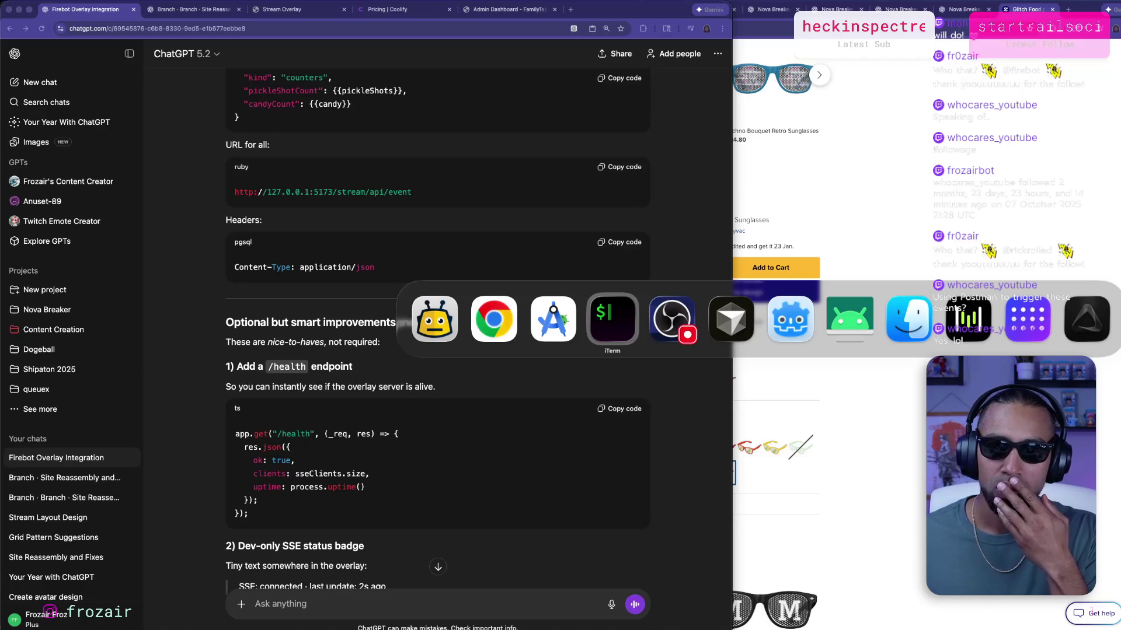
key(Escape)
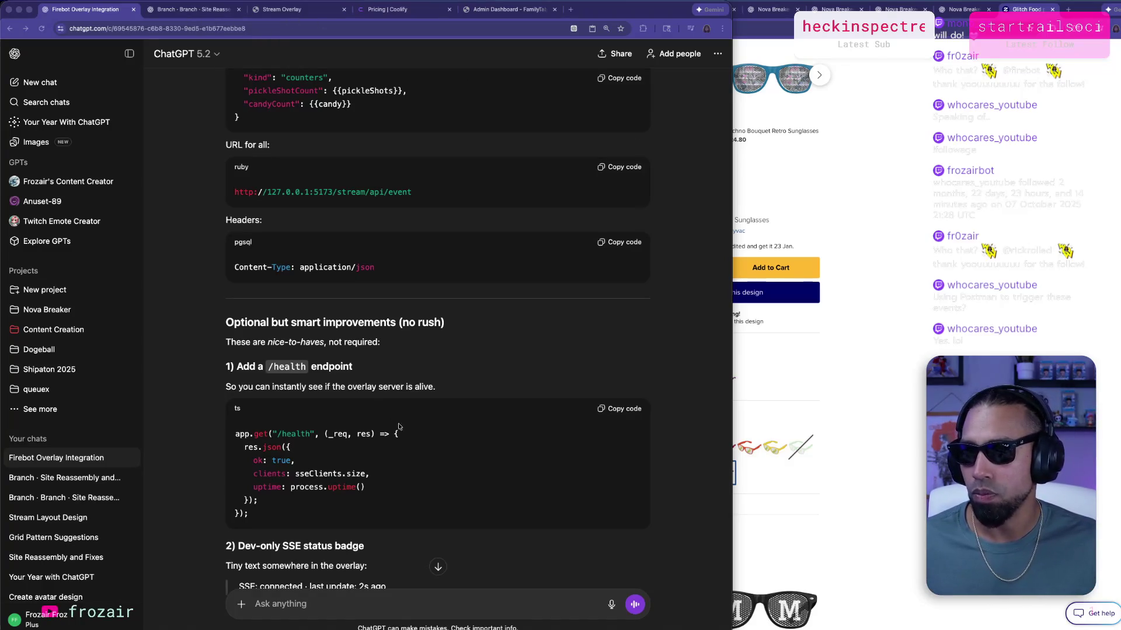
scroll(398, 426, down, 5)
scroll(394, 563, up, 10)
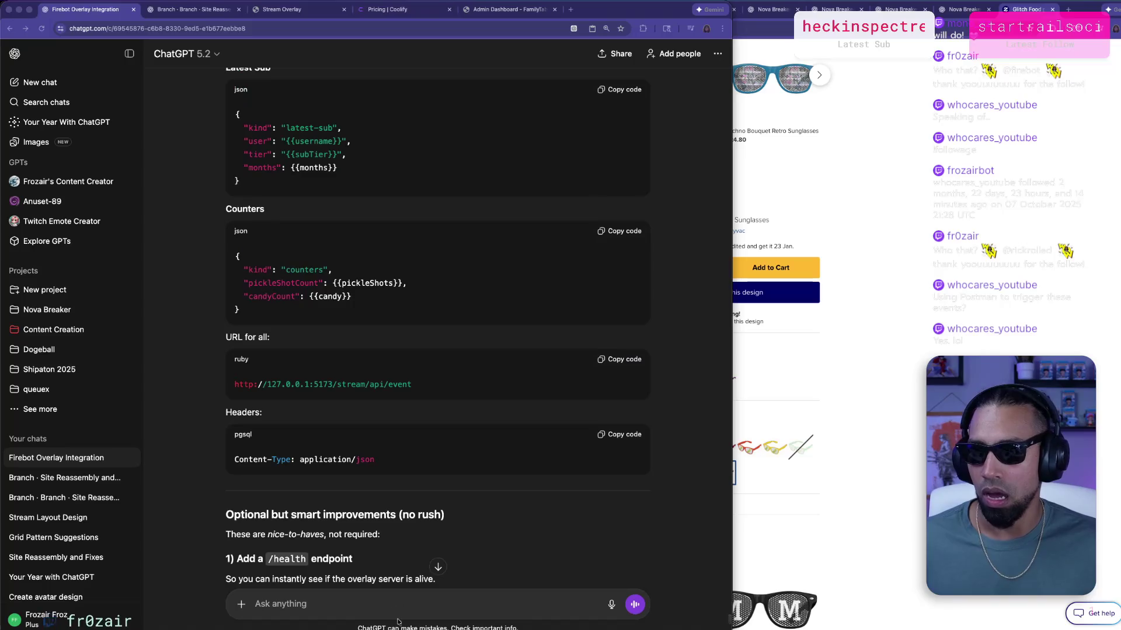
Begin the question about pickle and candy counts and screenshot the overlay's SUBS counter.
click(402, 613)
text(I'll)
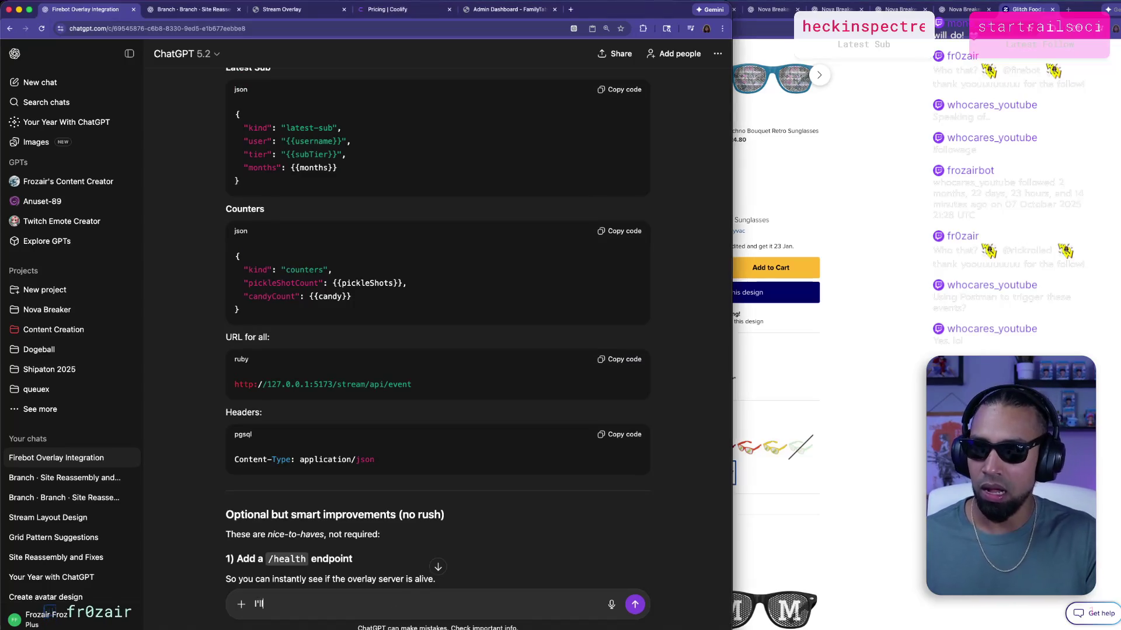
text(c)
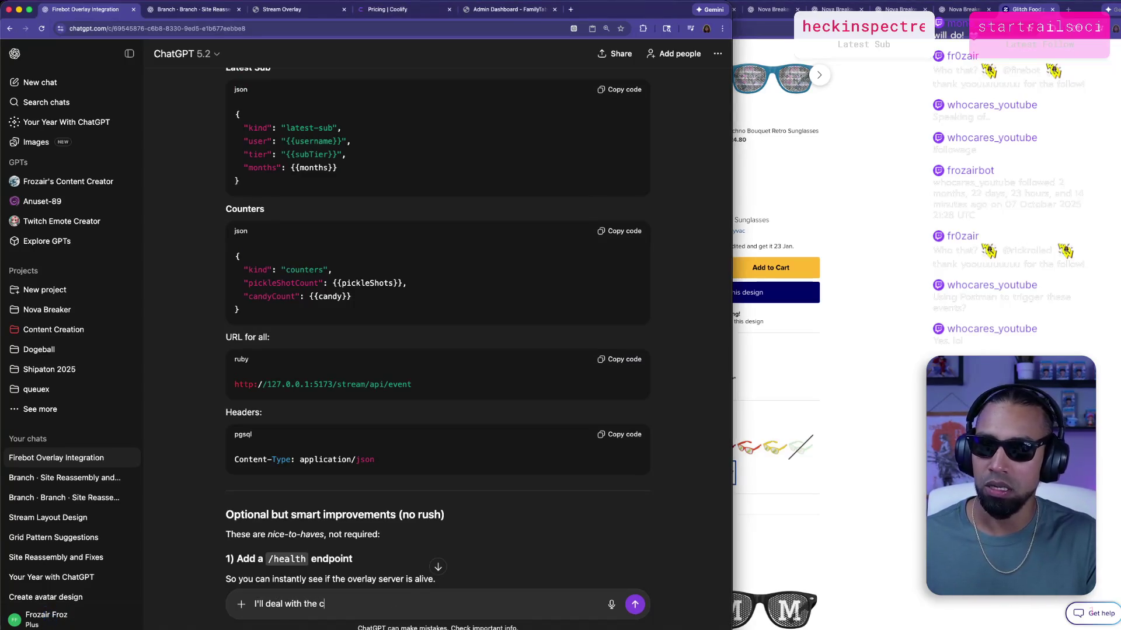
key(BackSpace)
text(pickle and candy counters later. For now)
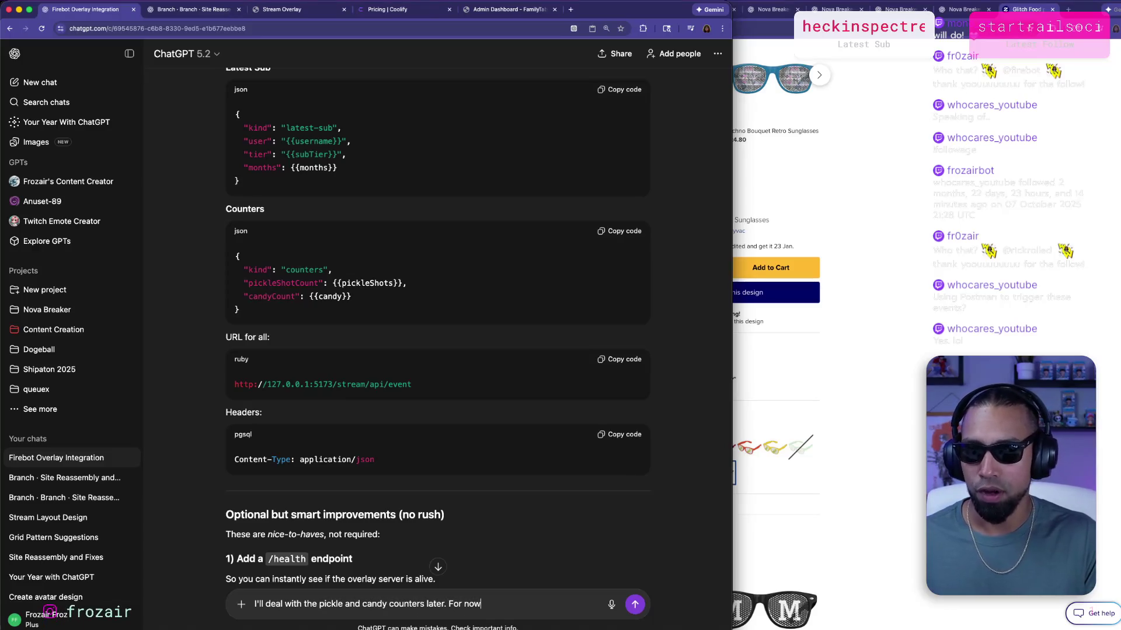
text( would)
text( about updating)
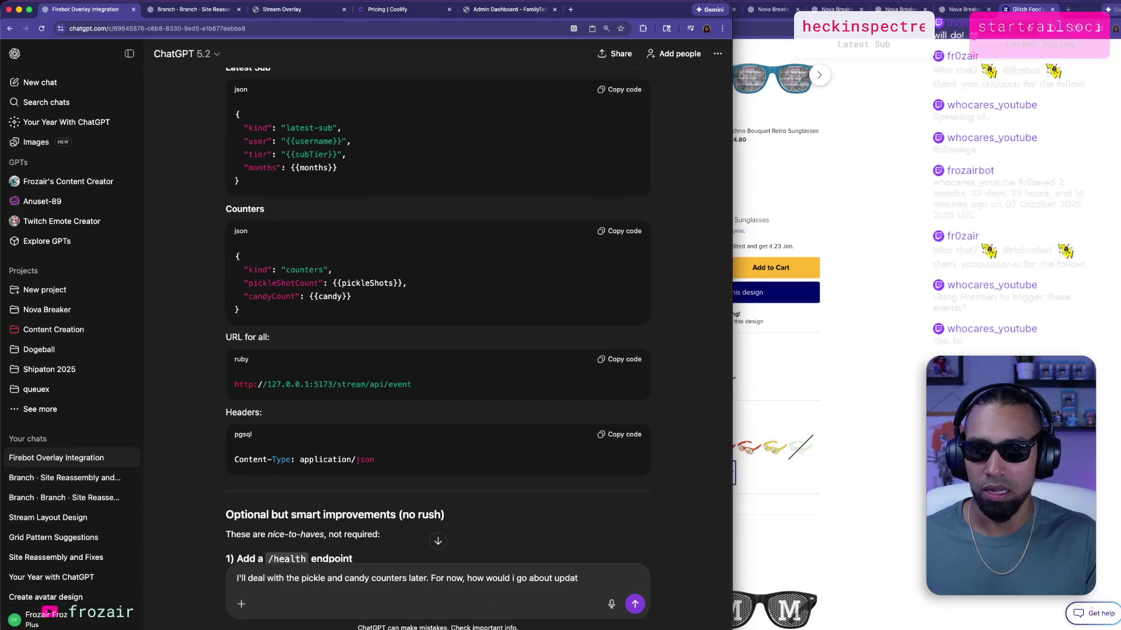
click(292, 16)
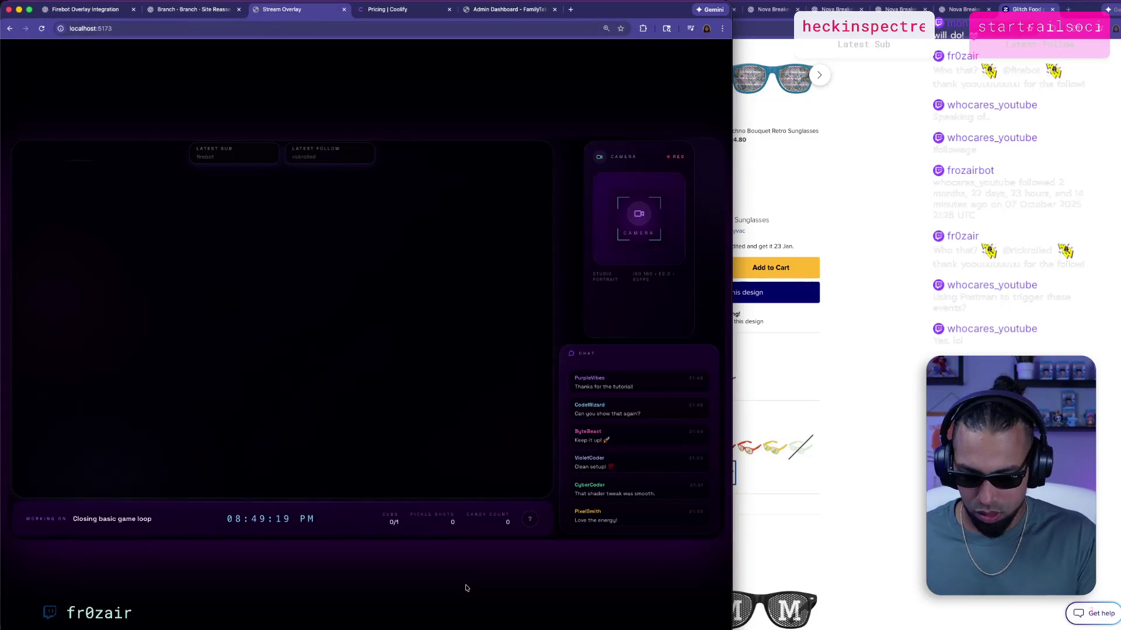
key(super+shift+4)
drag(366, 506, 415, 543)
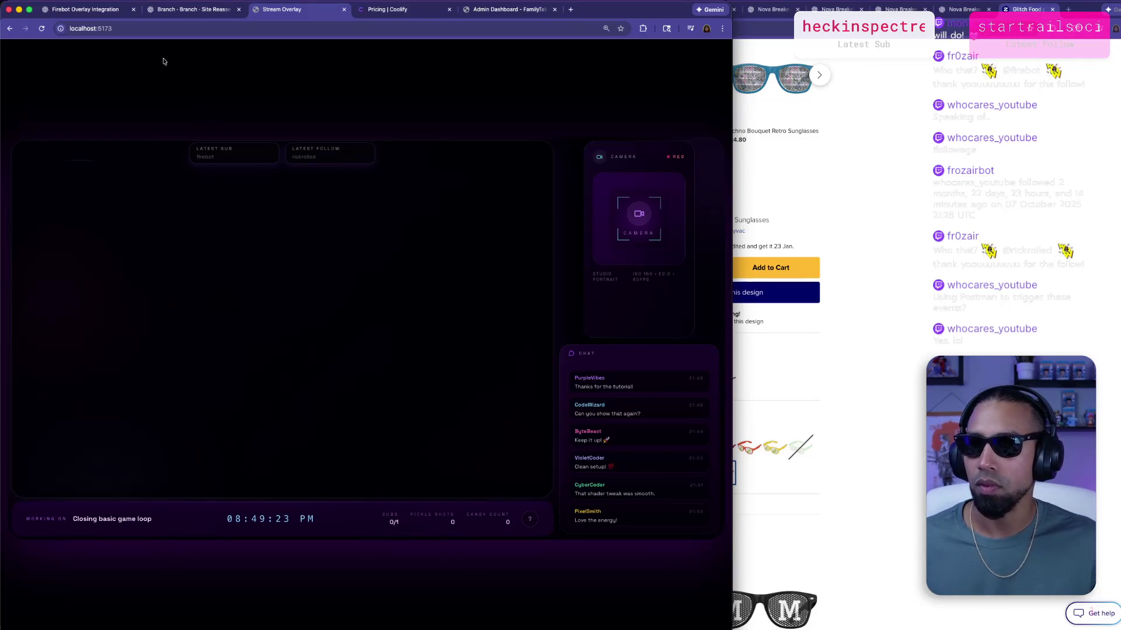
click(186, 16)
click(86, 12)
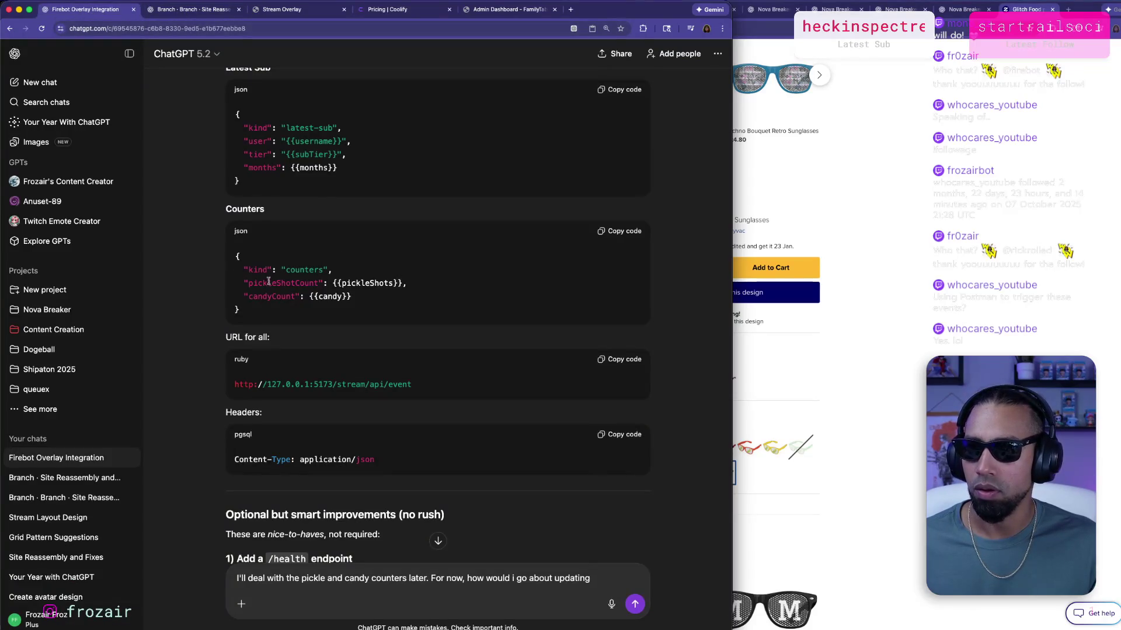
Paste the SUBS 0/1 image, finish asking how to keep the sub count in memory, and send.
scroll(321, 339, down, 15)
text(the subcou)
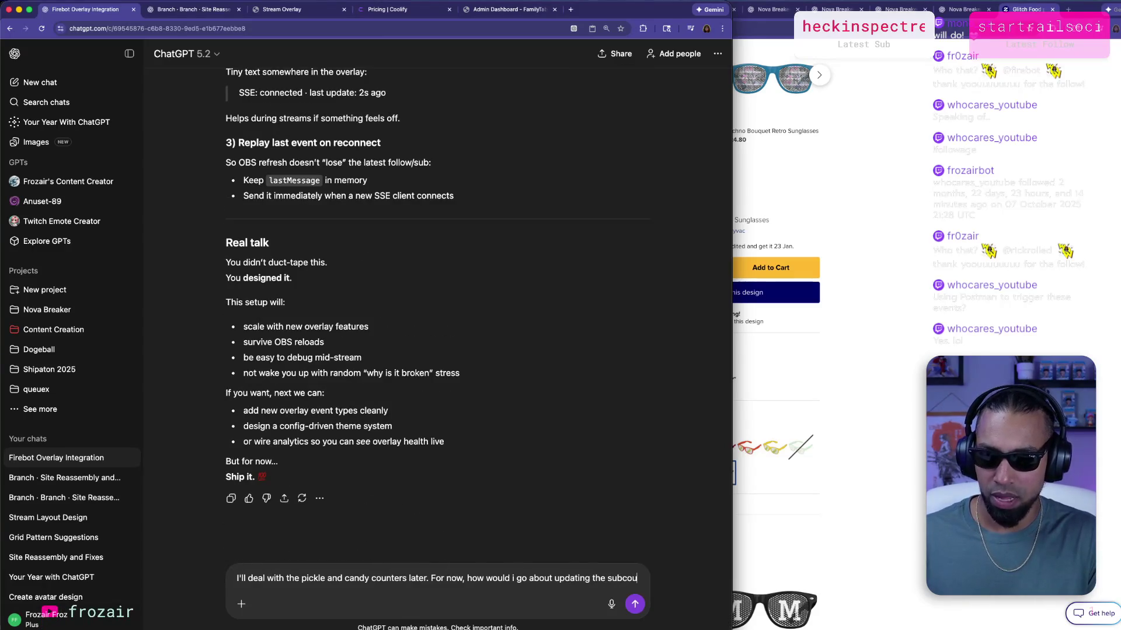
text(nt found inthe b)
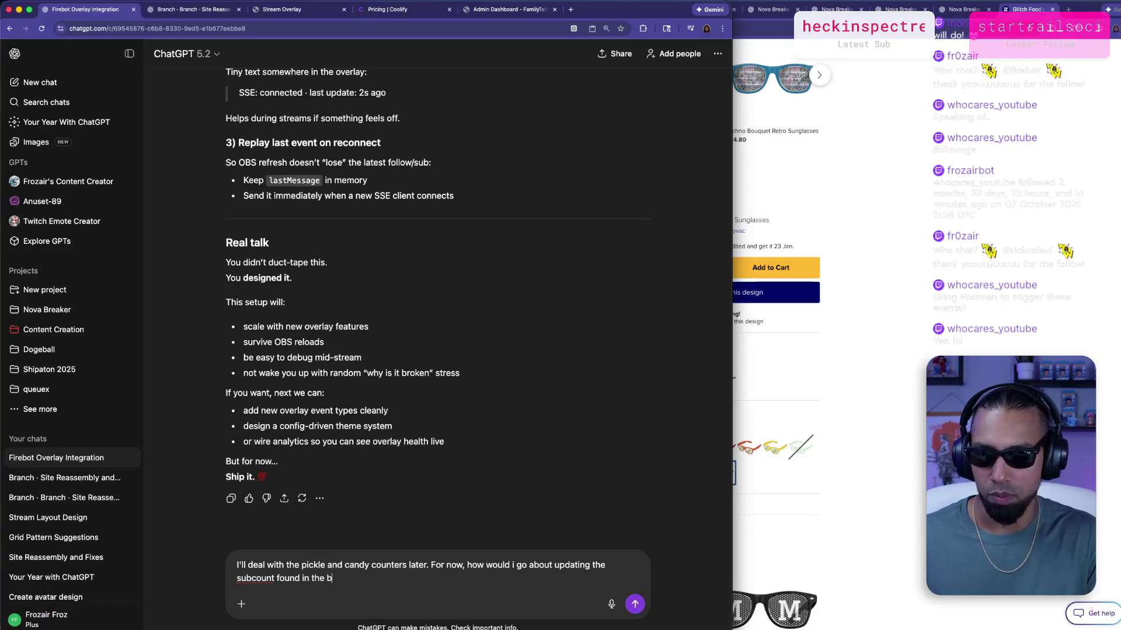
text(r?)
key(super+v)
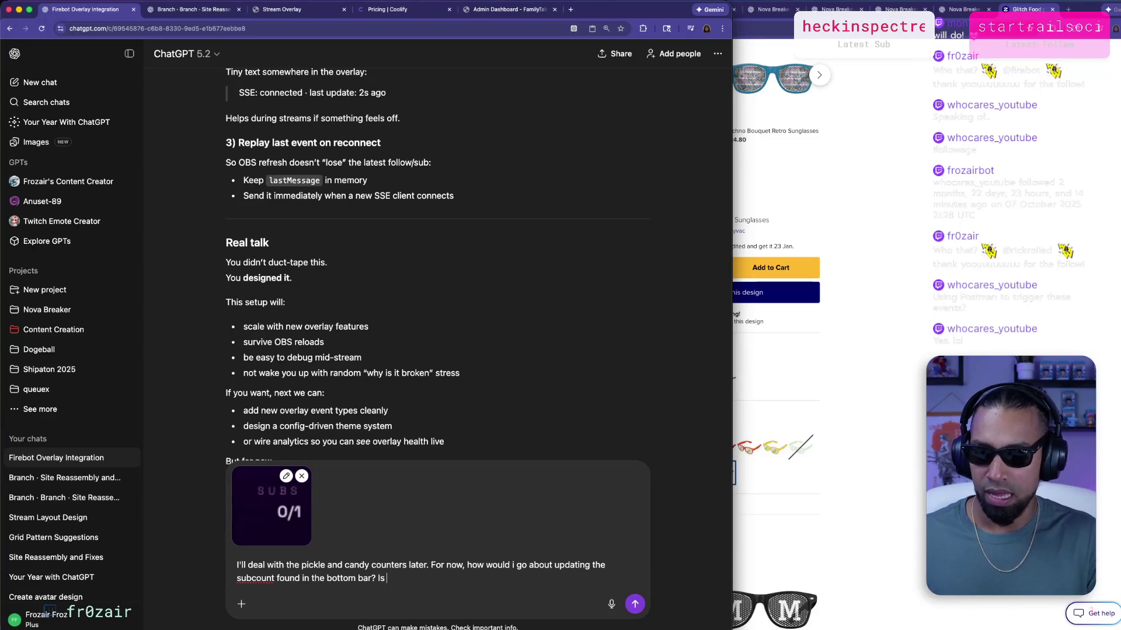
text(something we can add to the current )
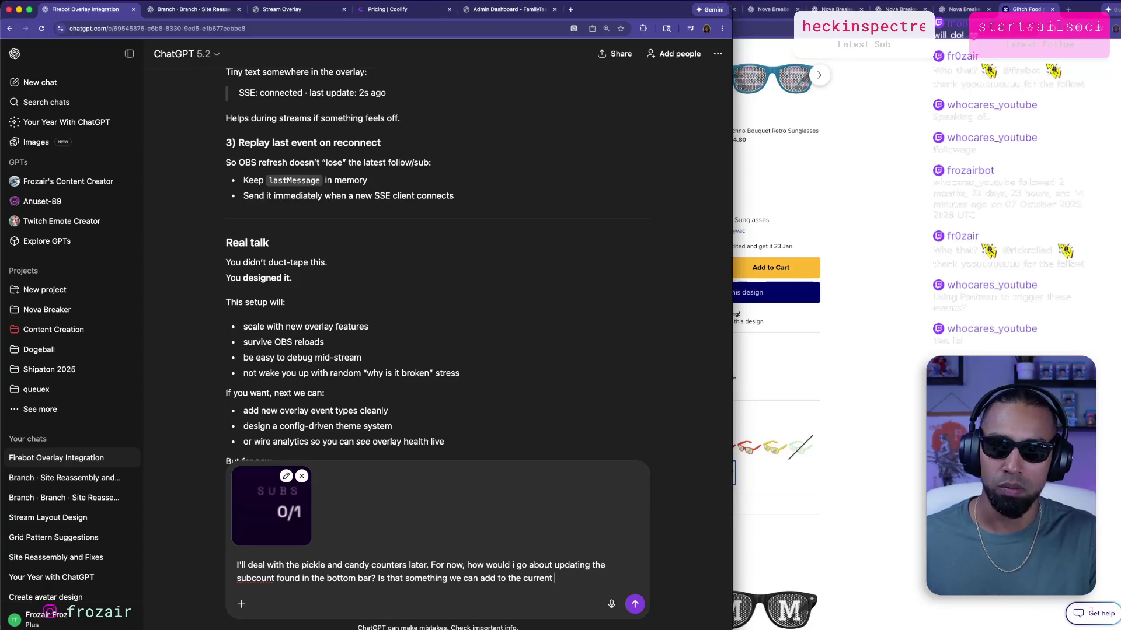
text(logi)
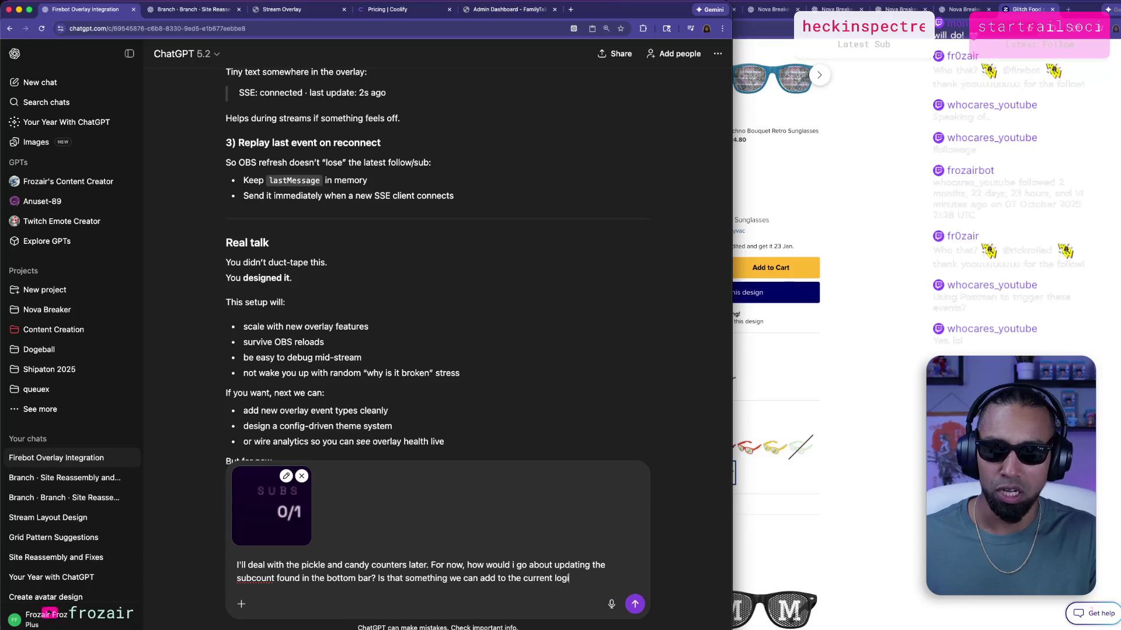
text(c we do when updat)
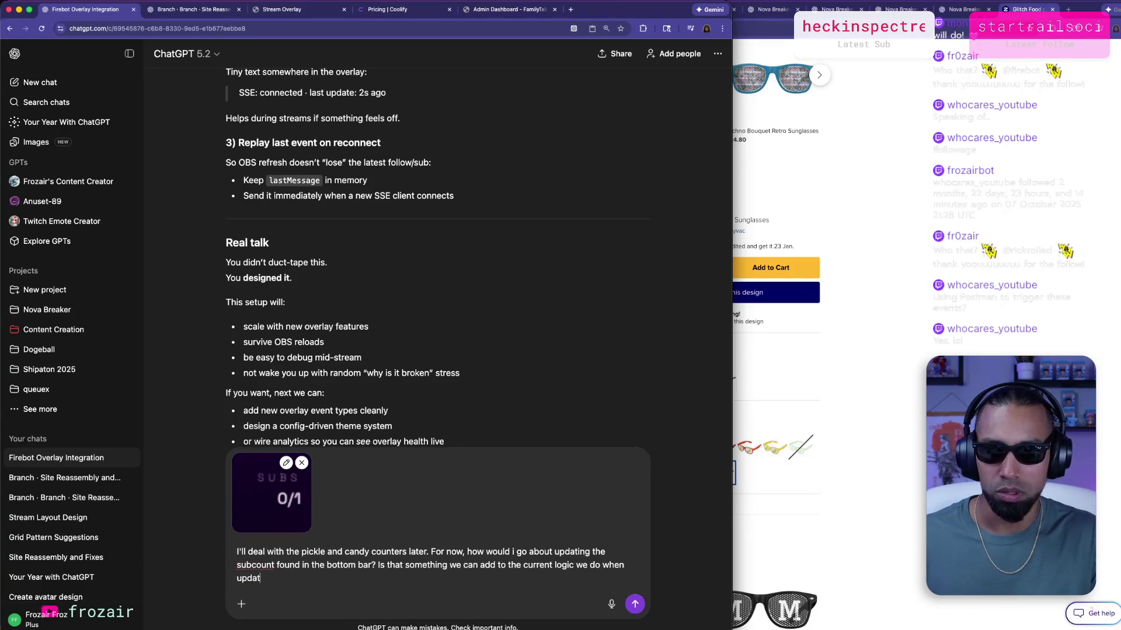
text(ing latest)
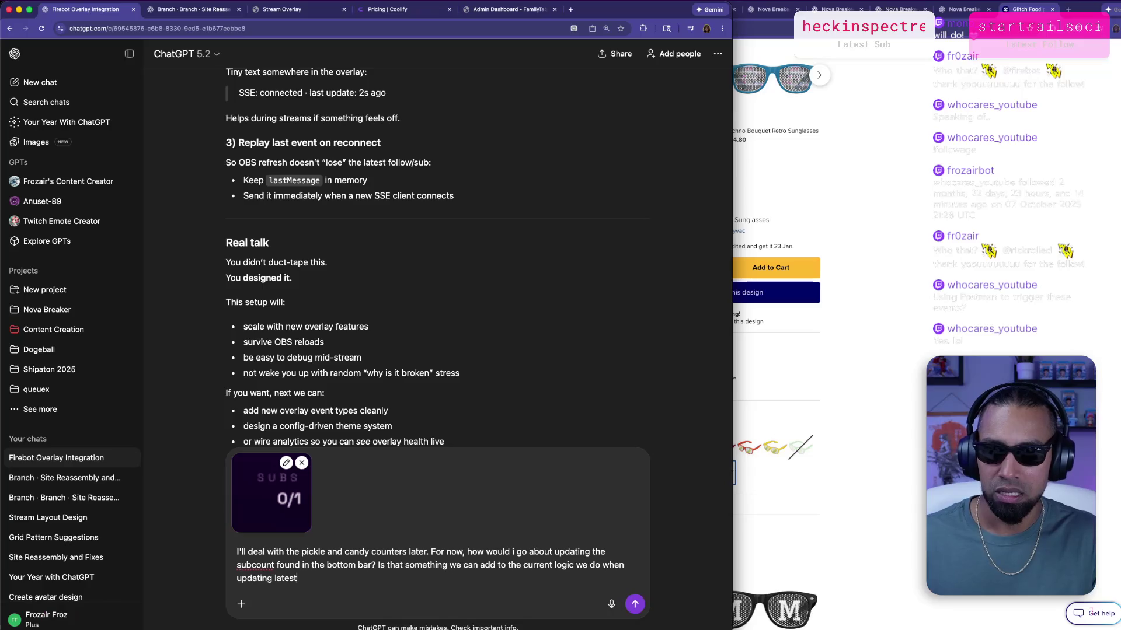
key(BackSpace)
key(BackSpace)
text(sub? Idea)
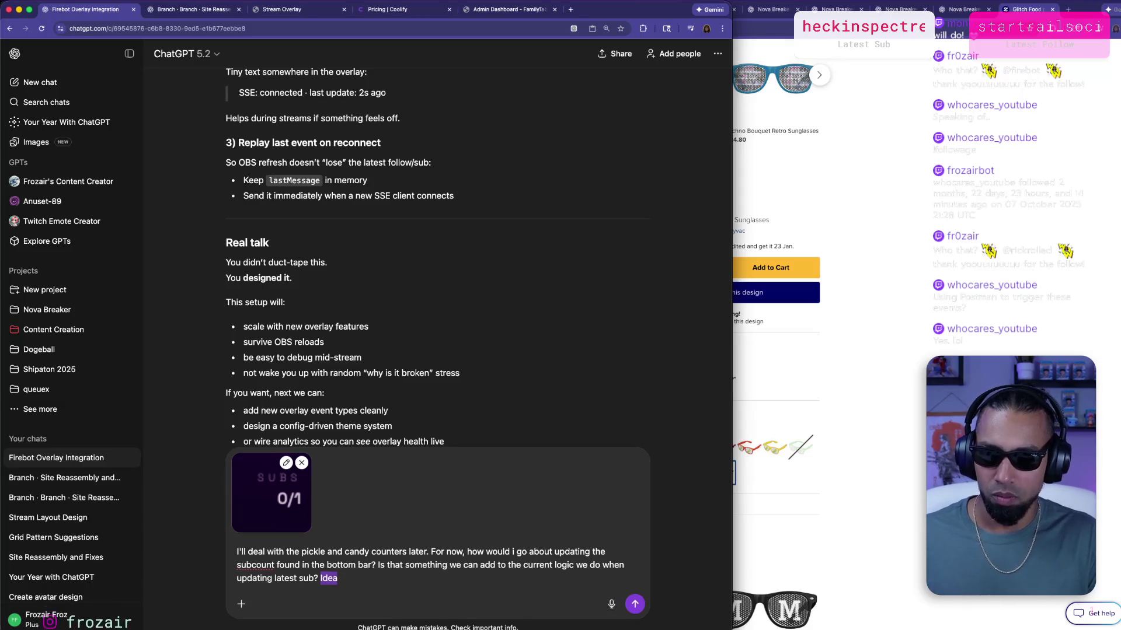
text(This woul)
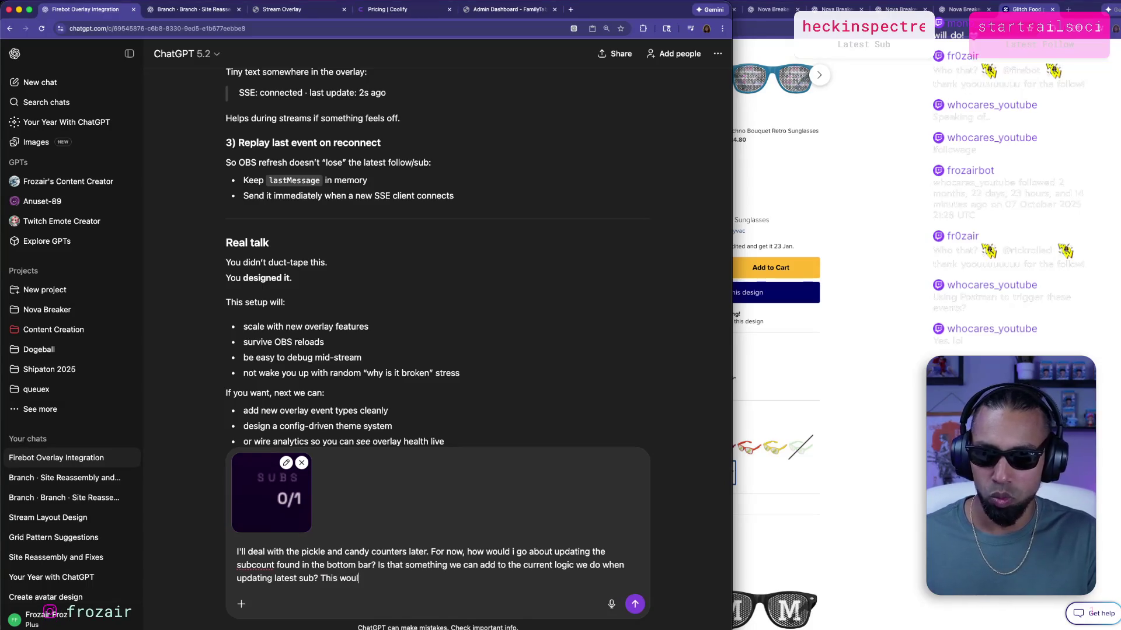
text(alue,)
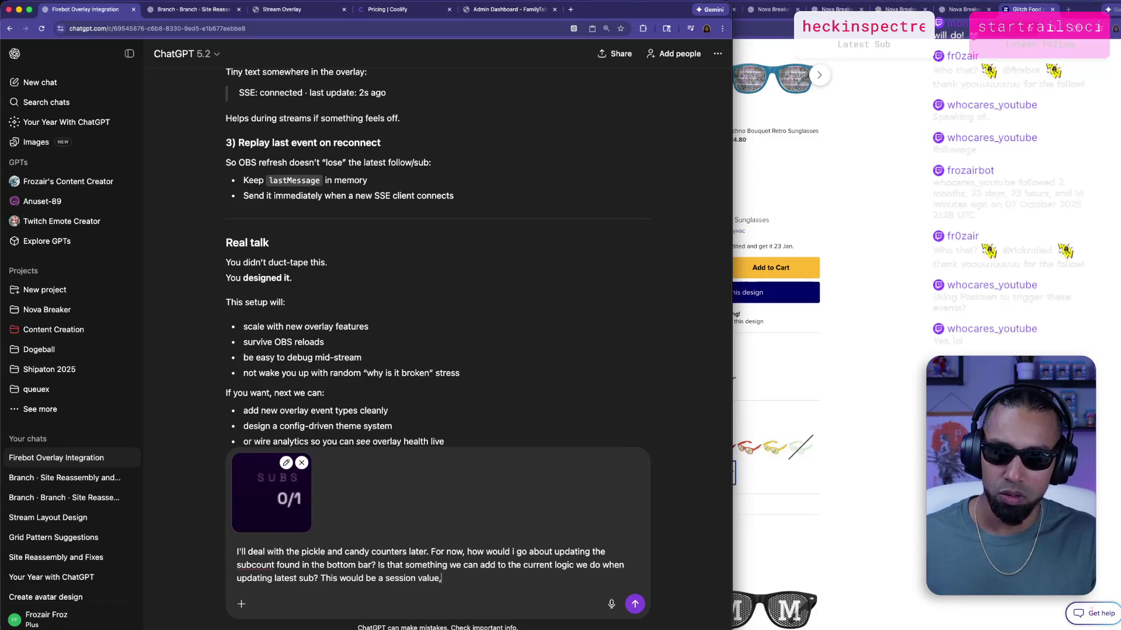
text( so it can hold on to it)
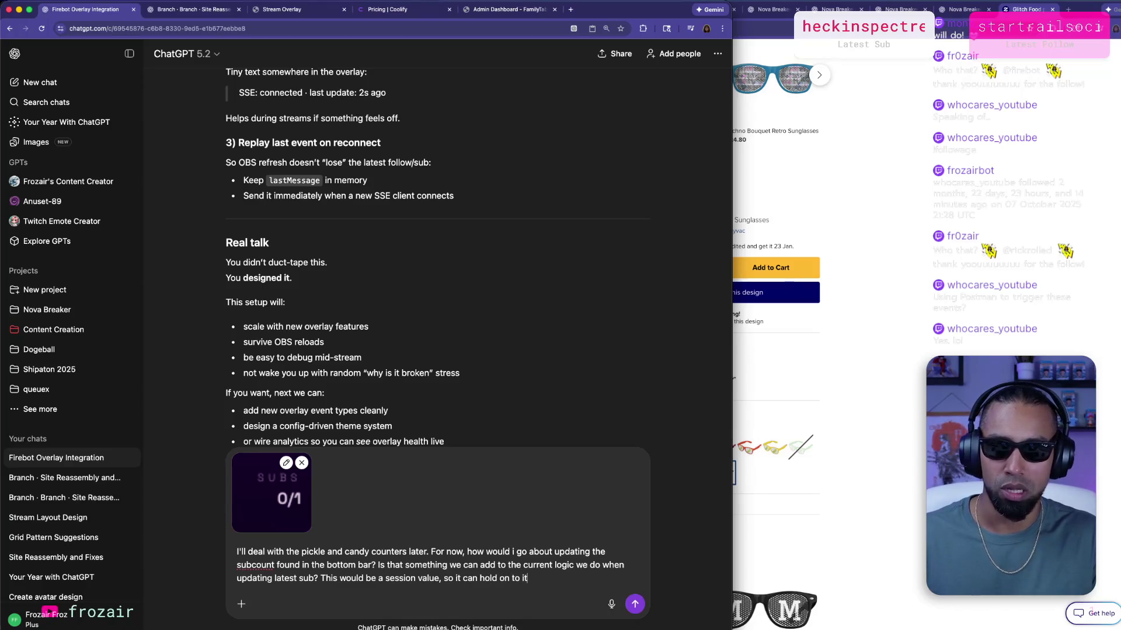
text( in memory in a var)
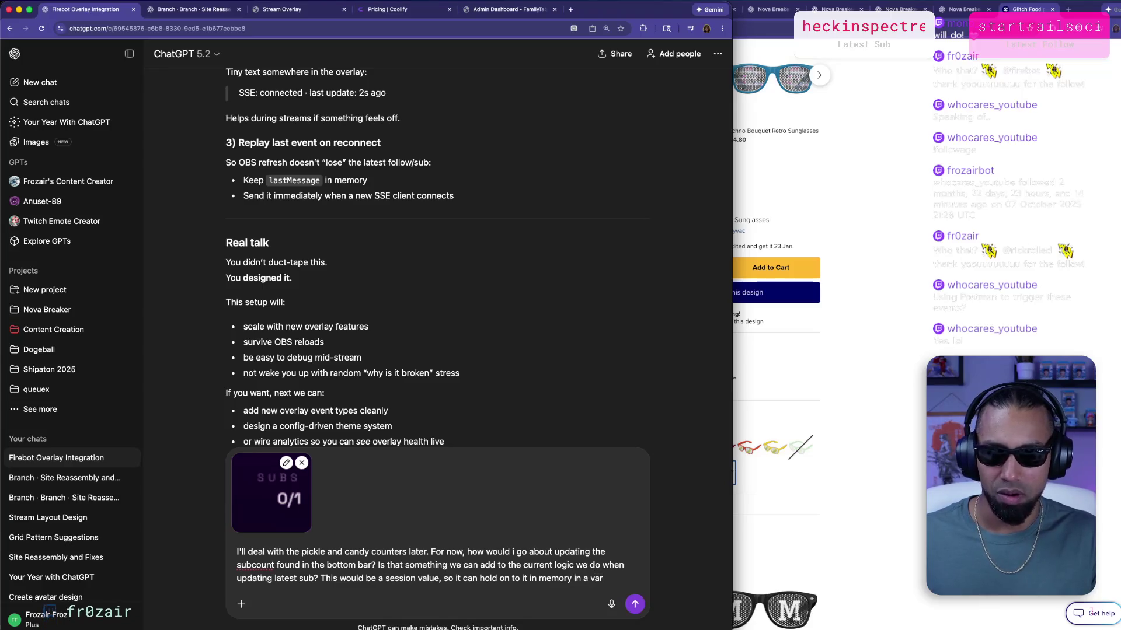
text(iable and increa)
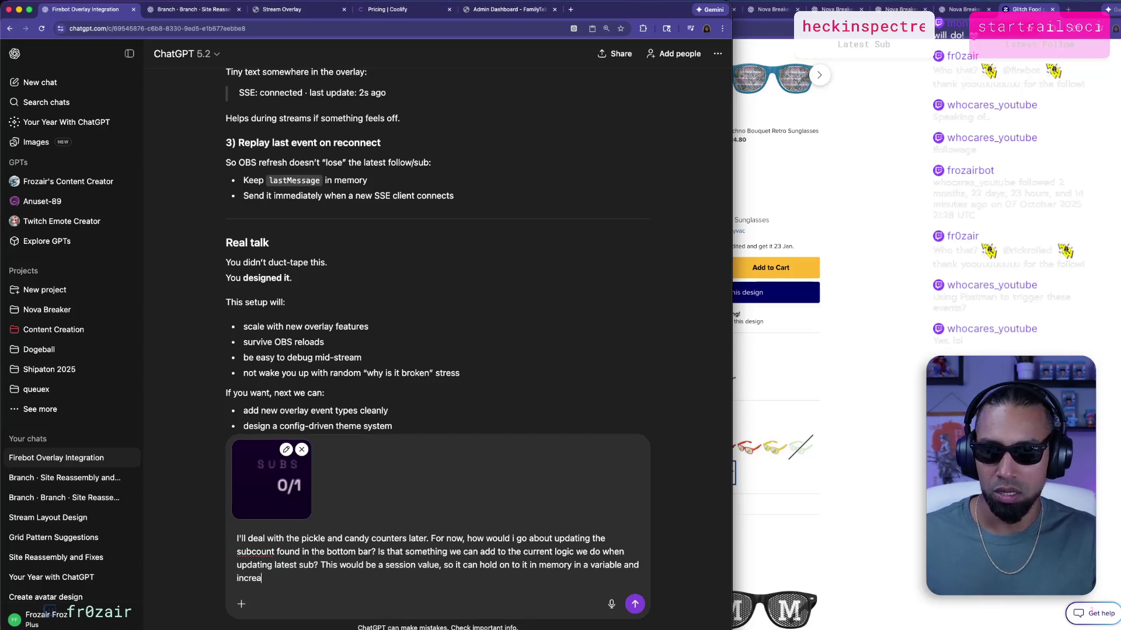
text(se it until the server restarts)
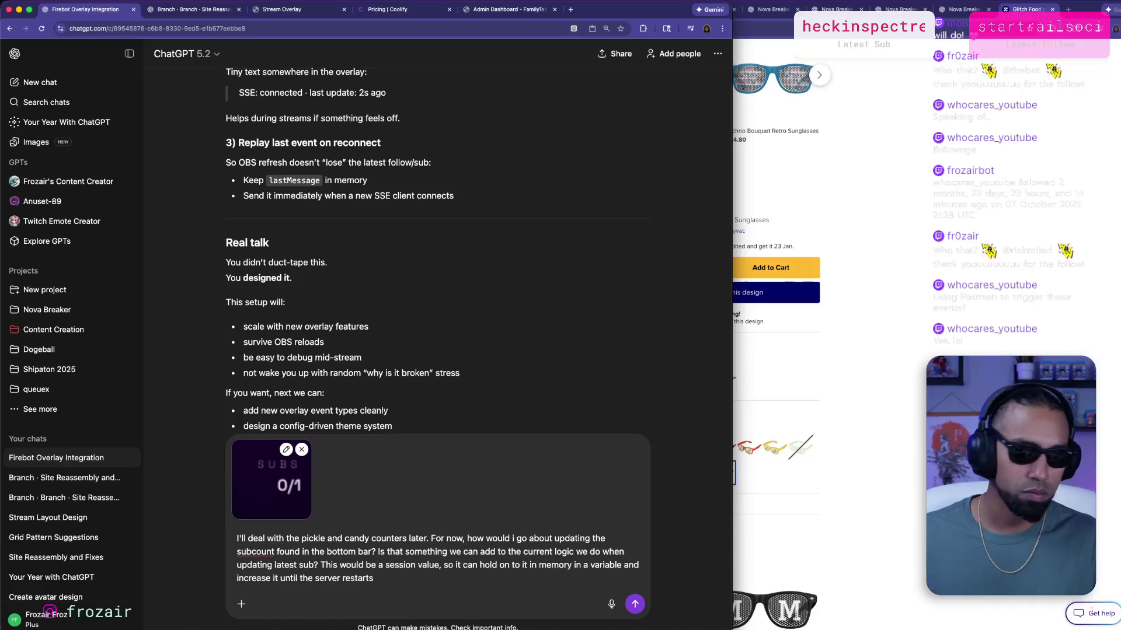
key(Return)
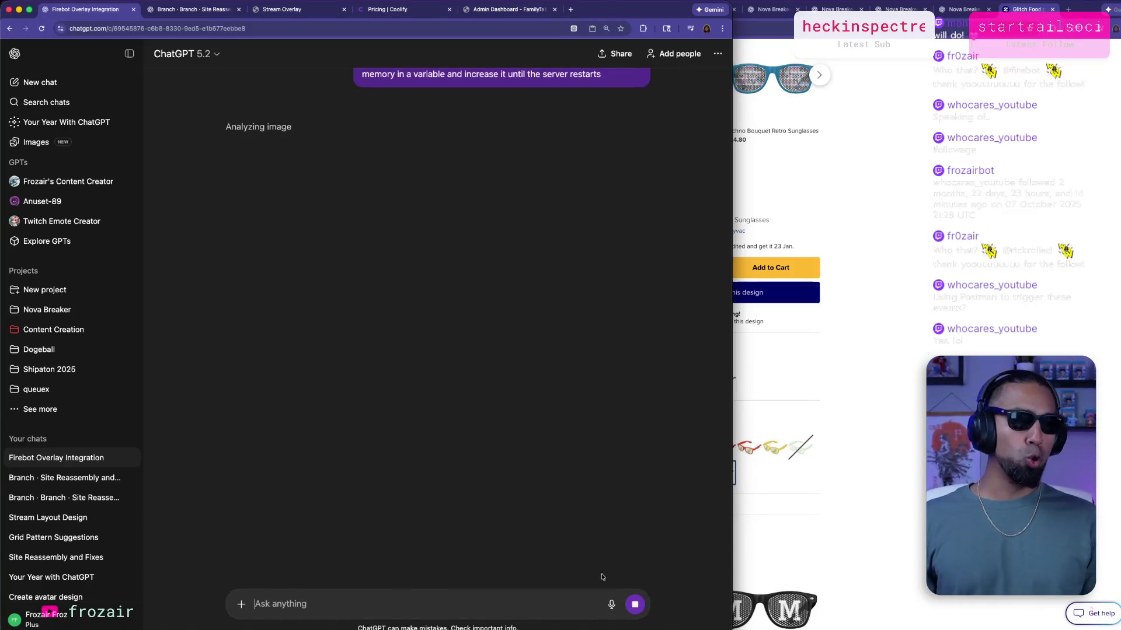
Deploy and run Nova Breaker on the Samsung SM-N986U from Godot's remote deploy menu.
key(super+Tab)
key(Tab)
key(Tab)
key(Tab)
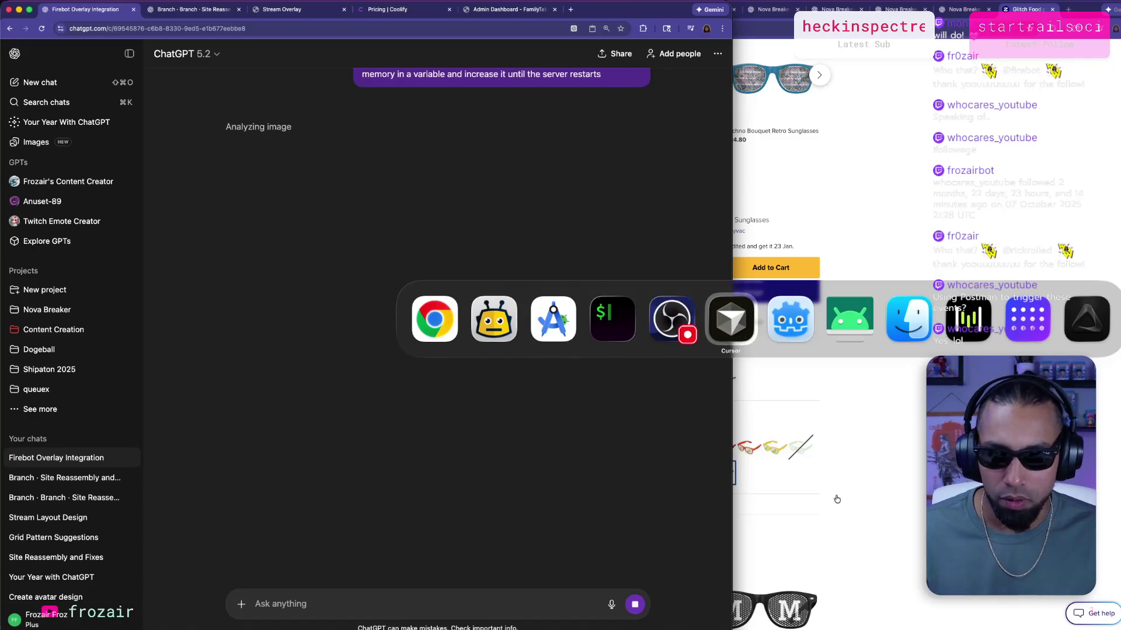
key(super+Tab)
key(Tab)
key(Tab)
key(Tab)
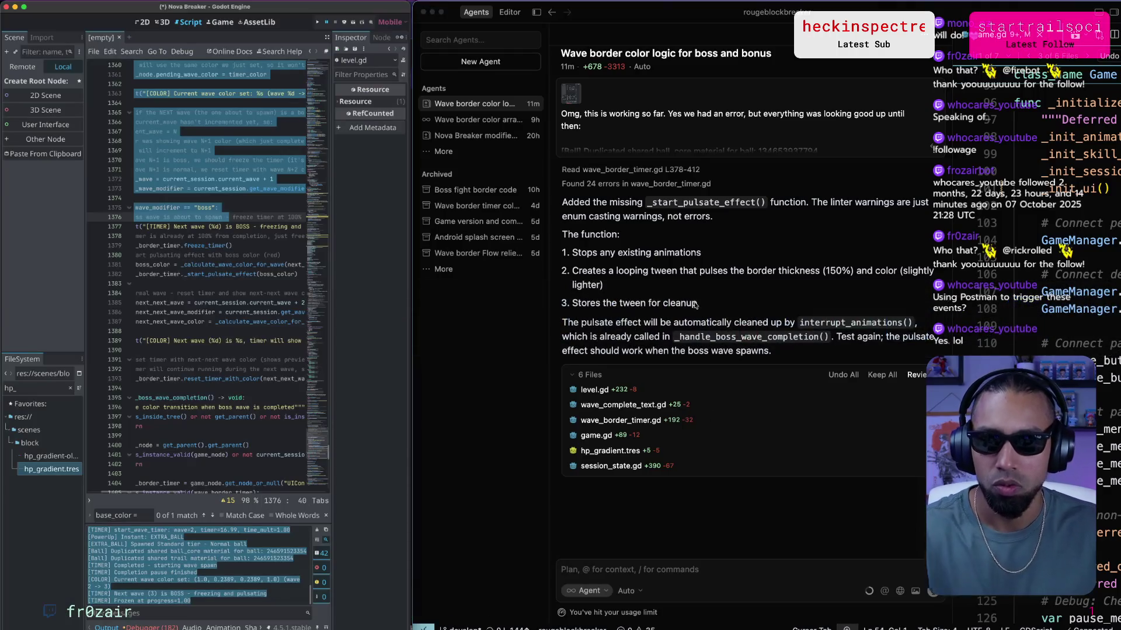
scroll(695, 305, up, 3)
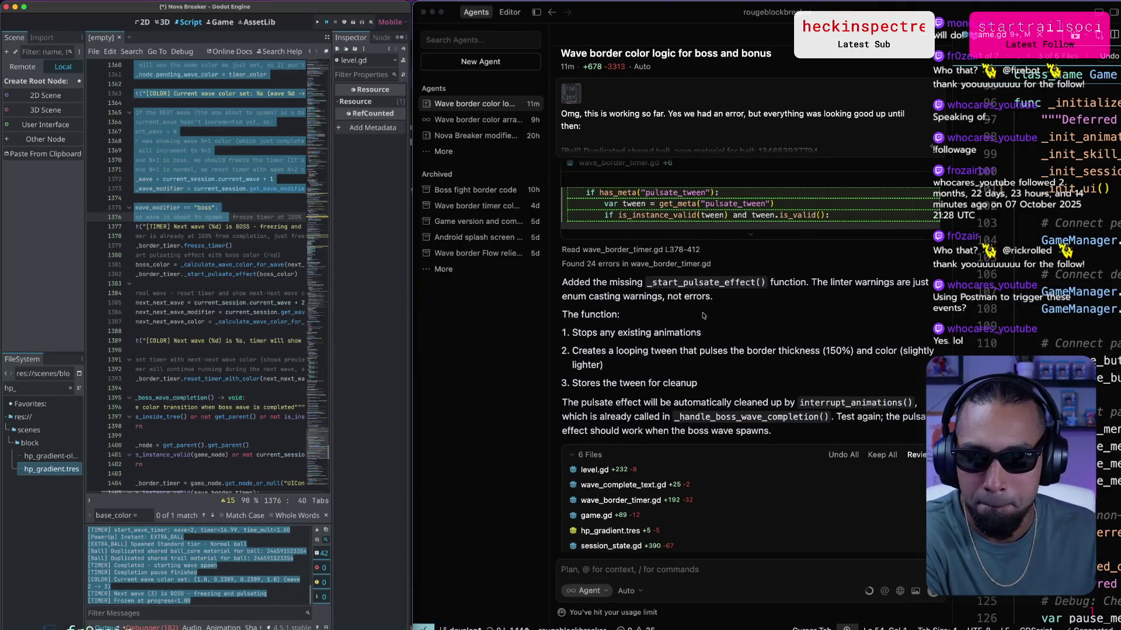
scroll(701, 317, down, 3)
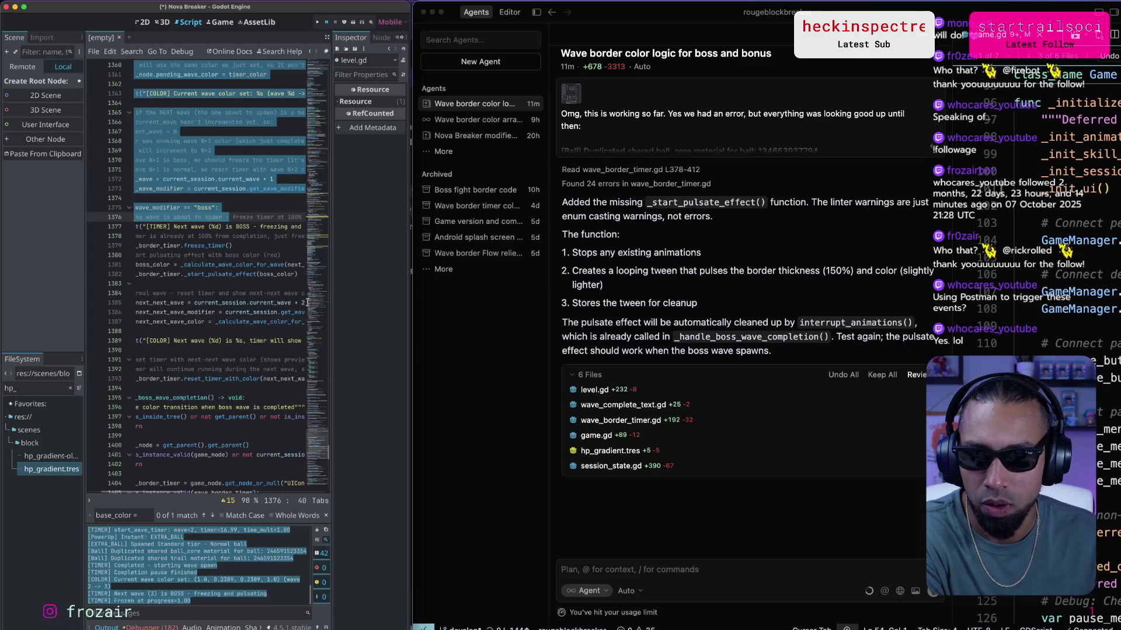
click(406, 295)
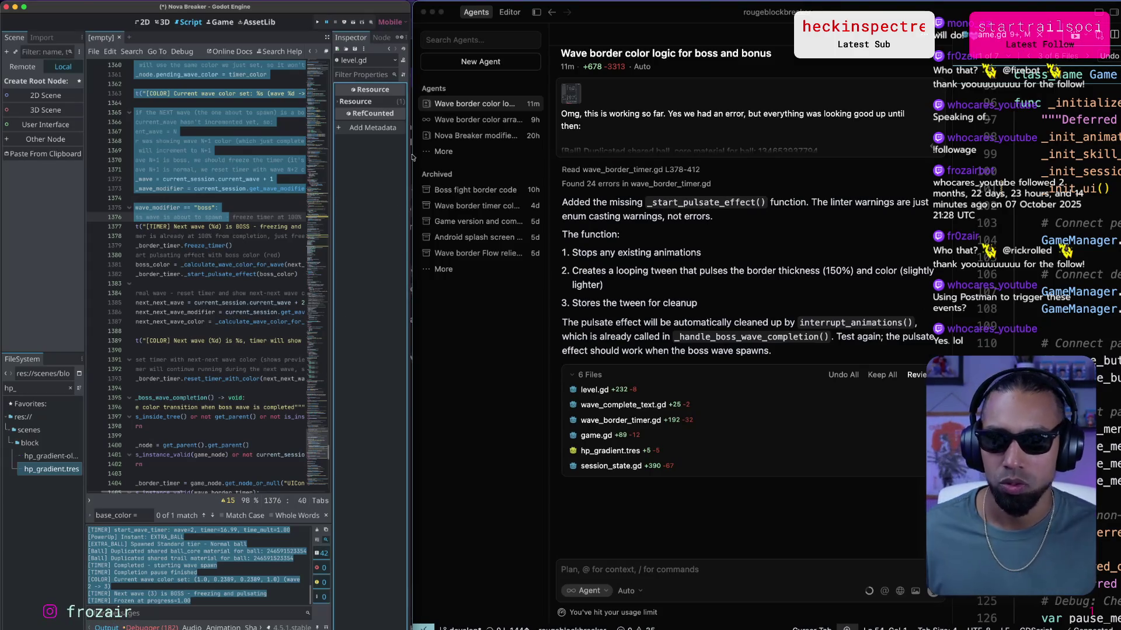
click(345, 22)
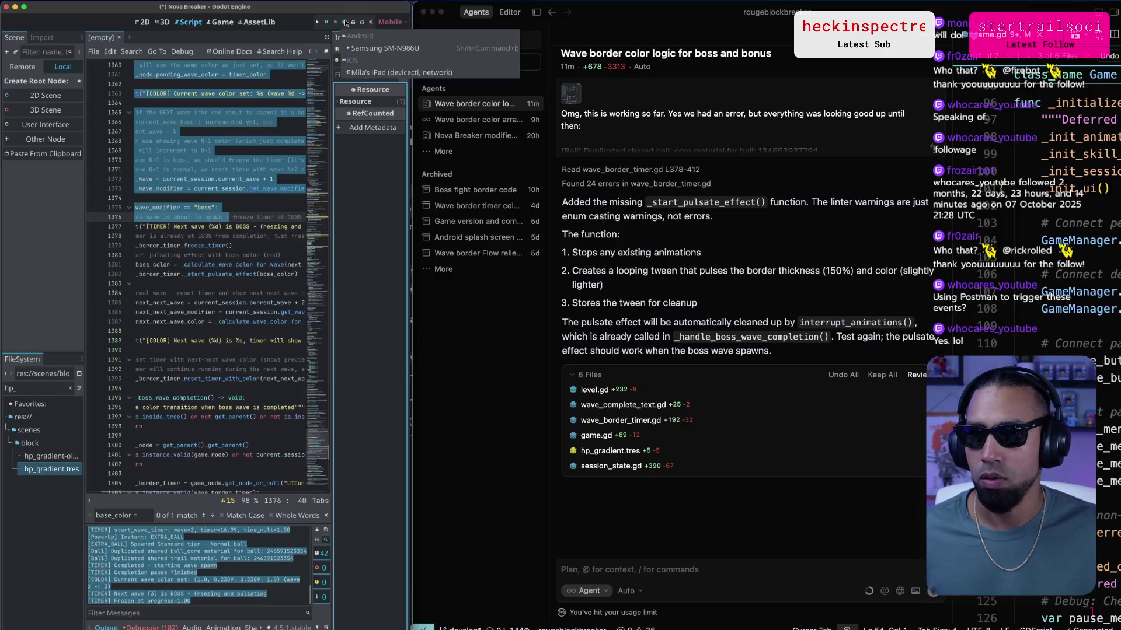
click(382, 47)
key(super+Tab)
key(super+Tab)
key(super+Tab)
key(super+Tab)
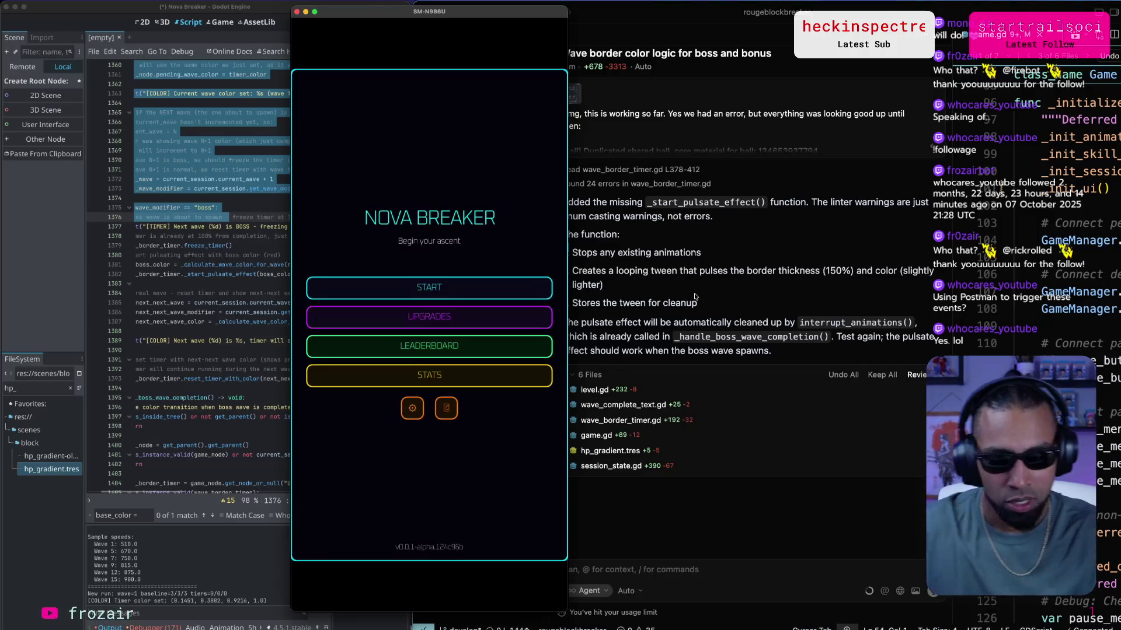
Clear Godot's Output panel, start a new Nova Breaker game, and launch the ball.
click(245, 556)
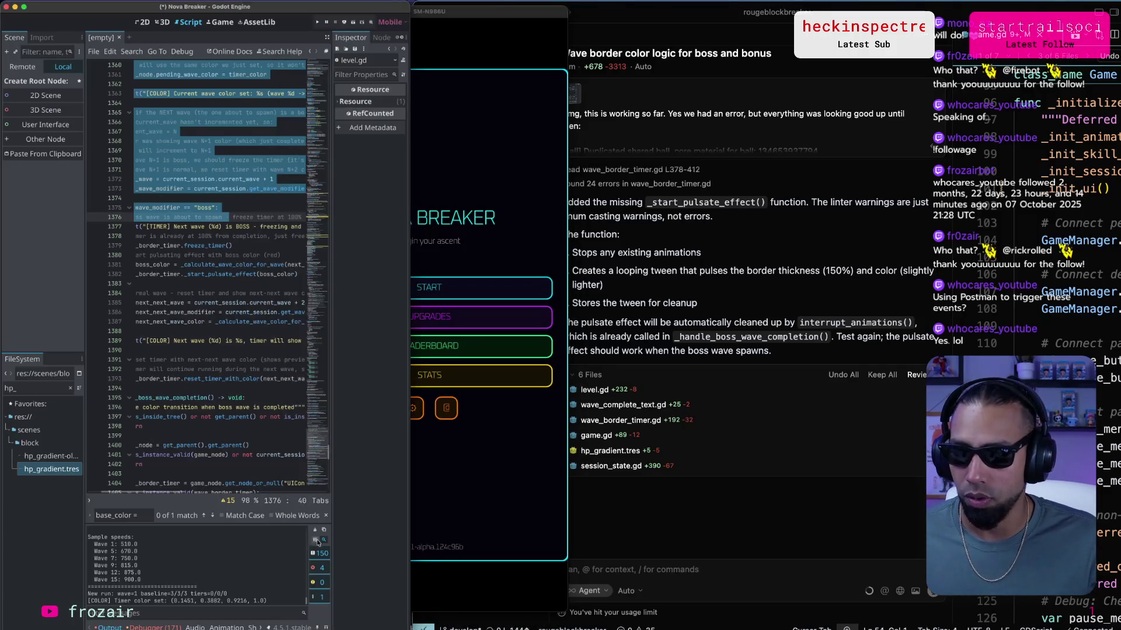
click(314, 532)
click(543, 444)
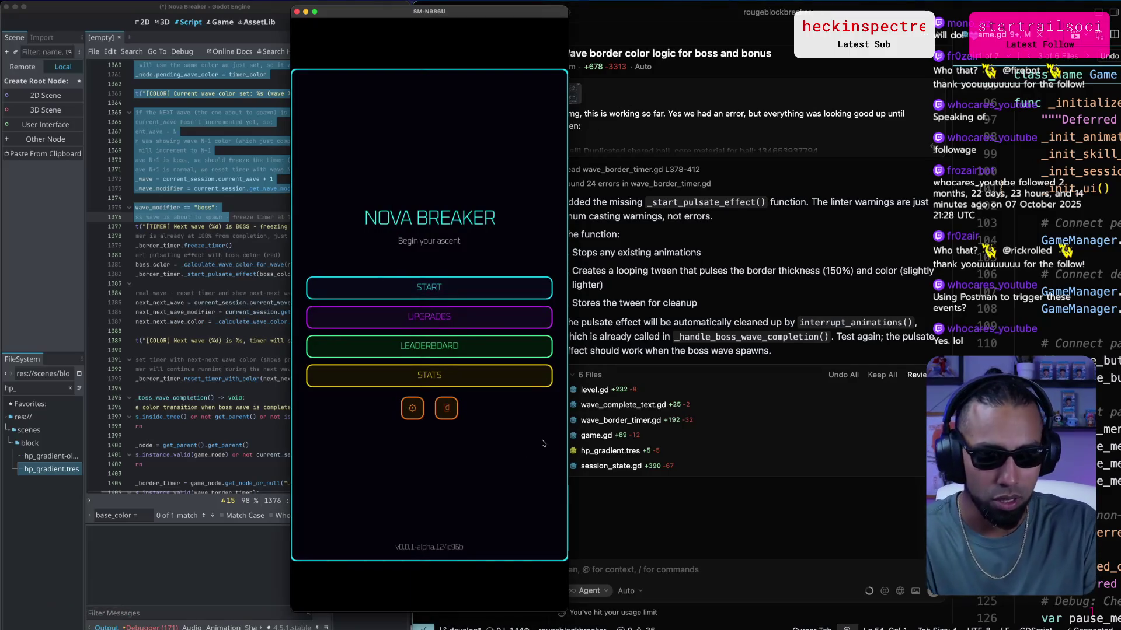
click(428, 287)
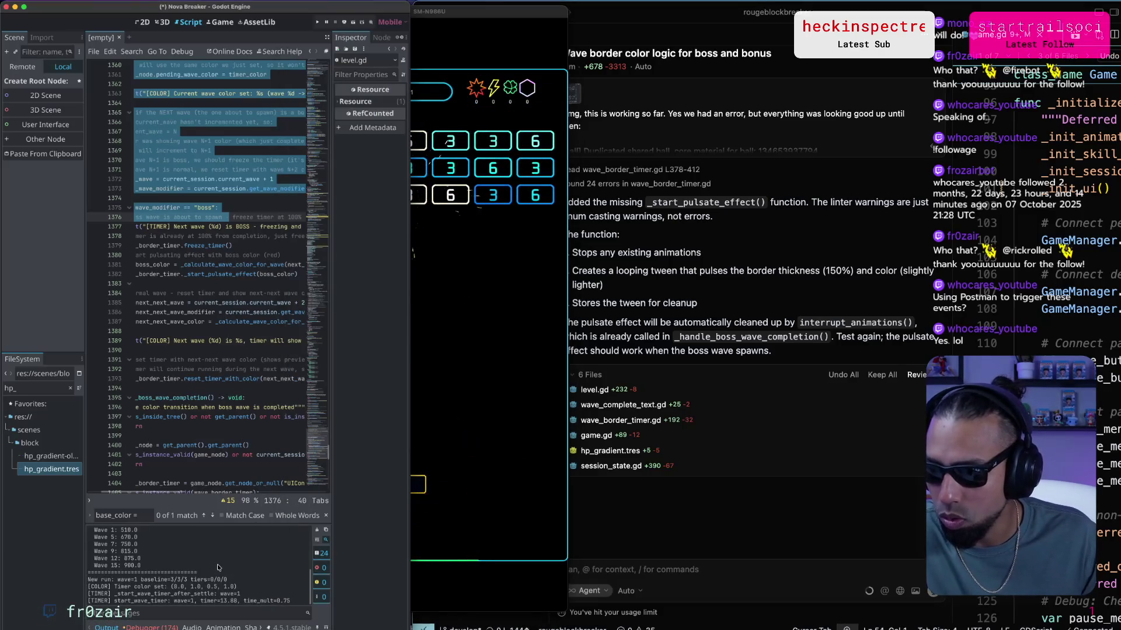
click(451, 506)
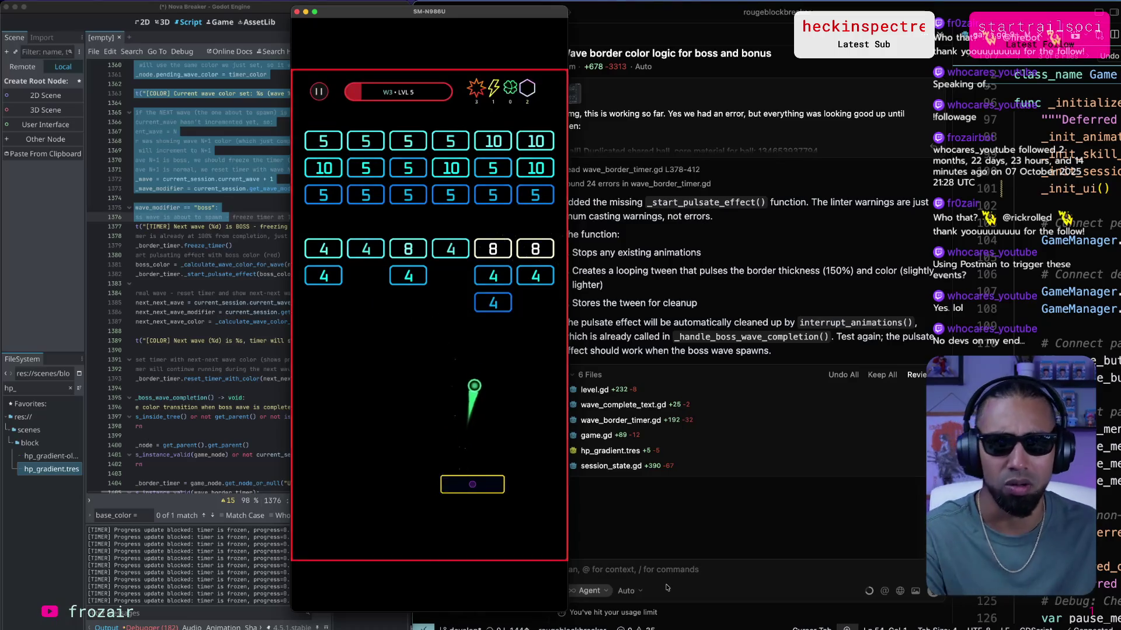
click(707, 502)
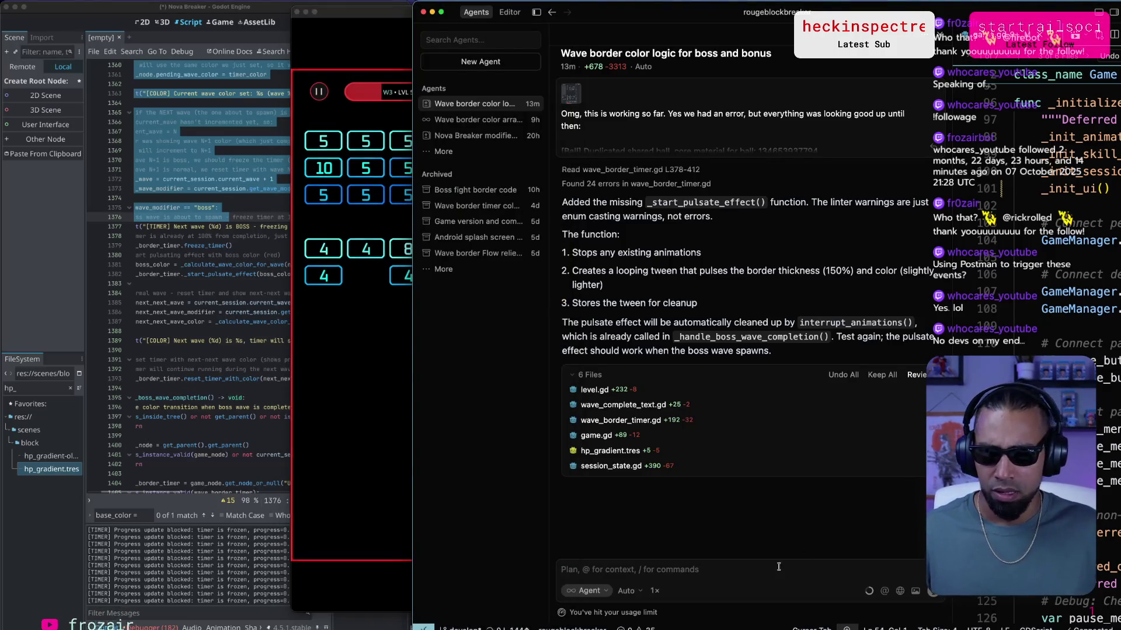
Write that the pulsating effect looks weird and doesn't feel like breathing.
text(The pulsating animation I ook)
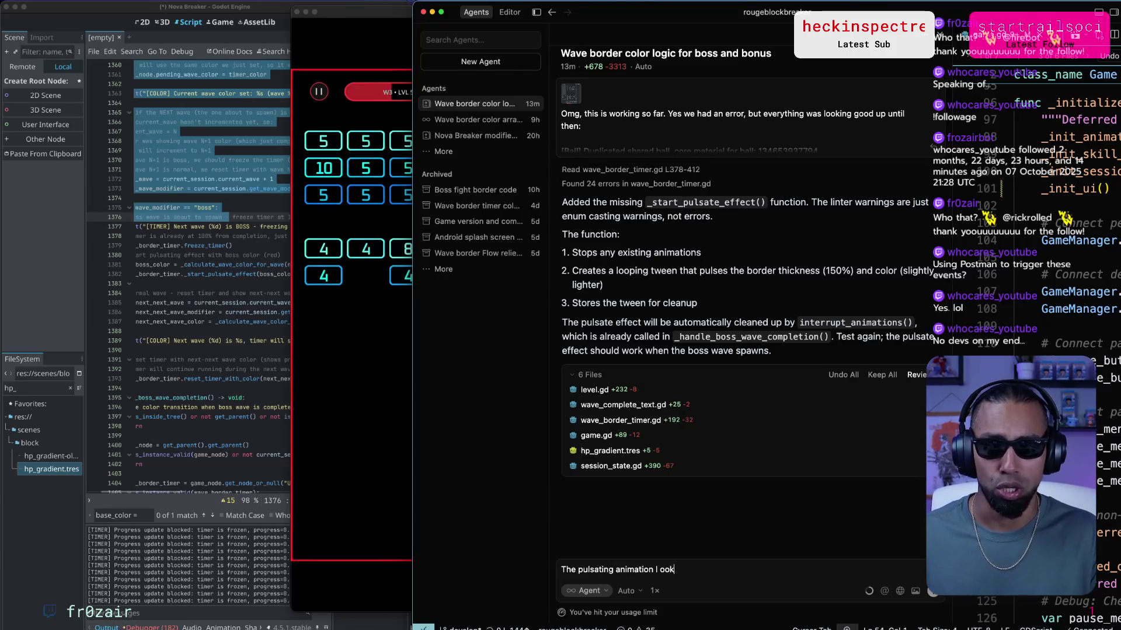
key(BackSpace)
key(BackSpace)
key(BackSpace)
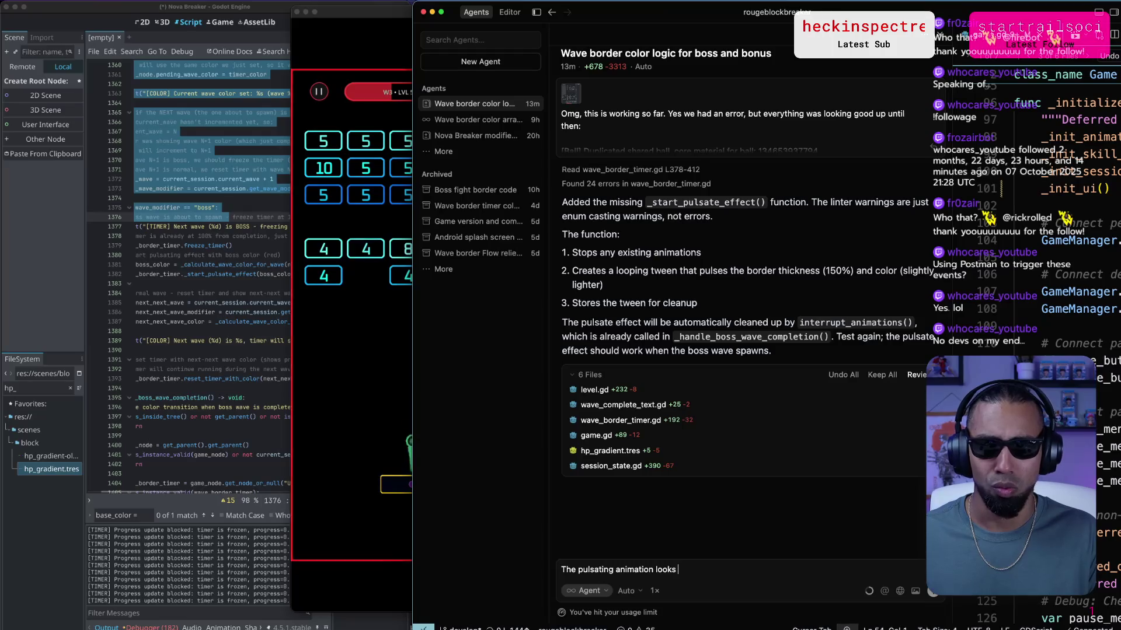
text(weird, it)
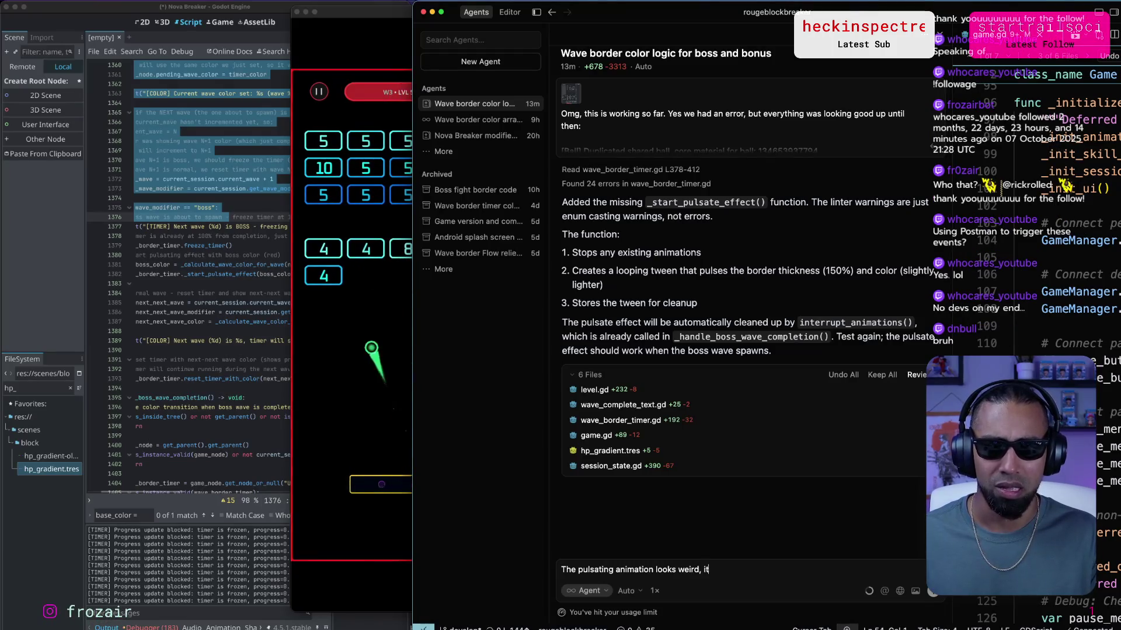
text( doesnt look it)
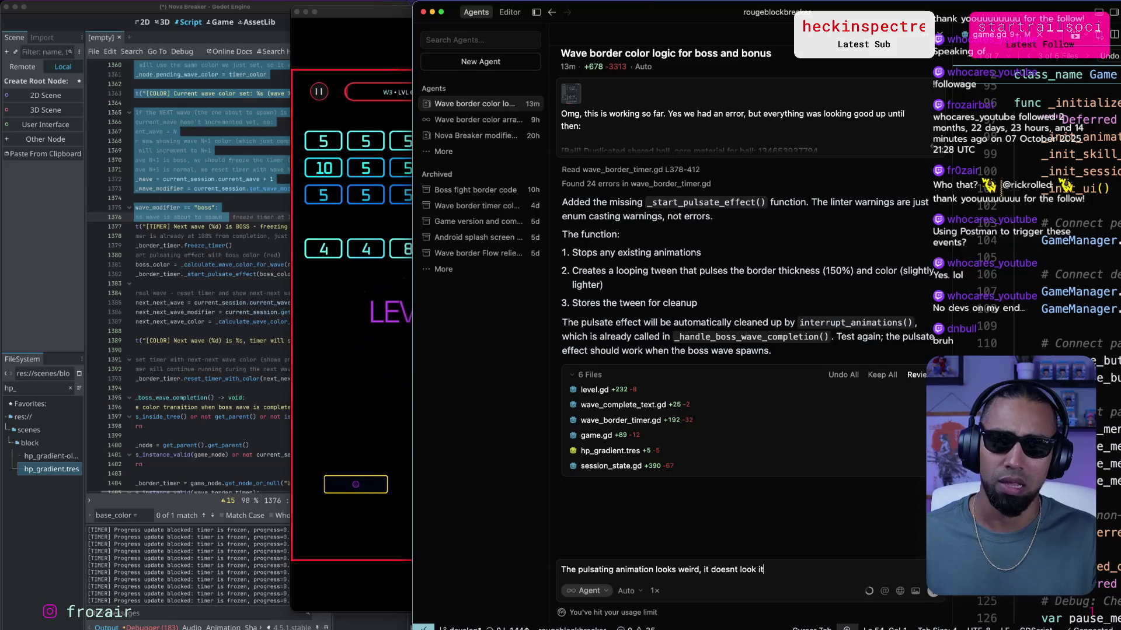
key(BackSpace)
key(BackSpace)
text(like like it's breathing)
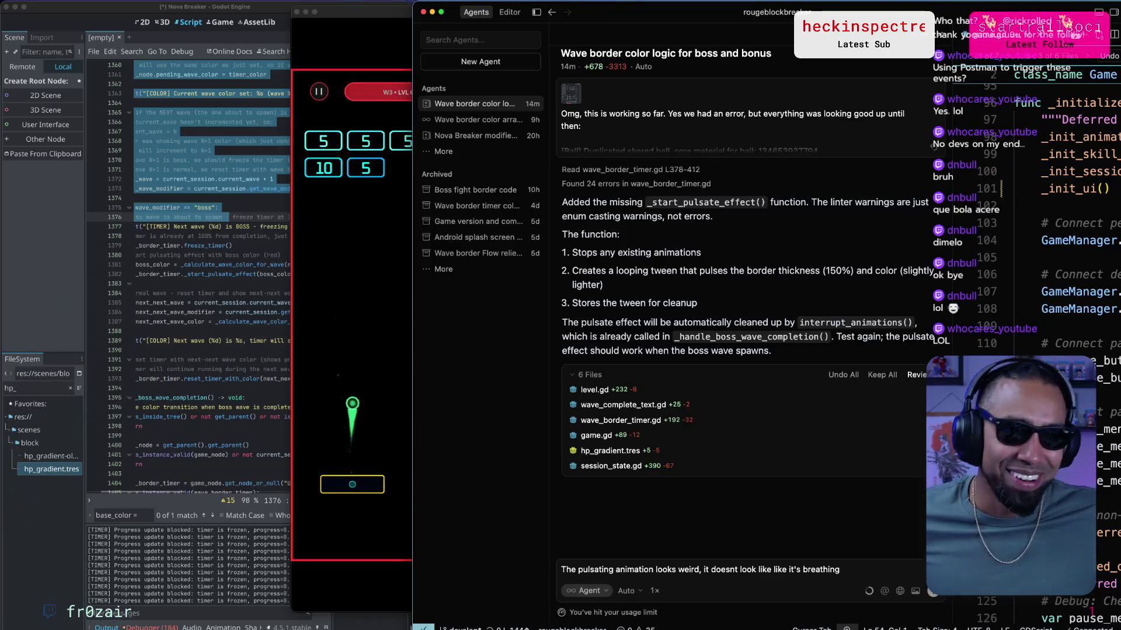
text(. )
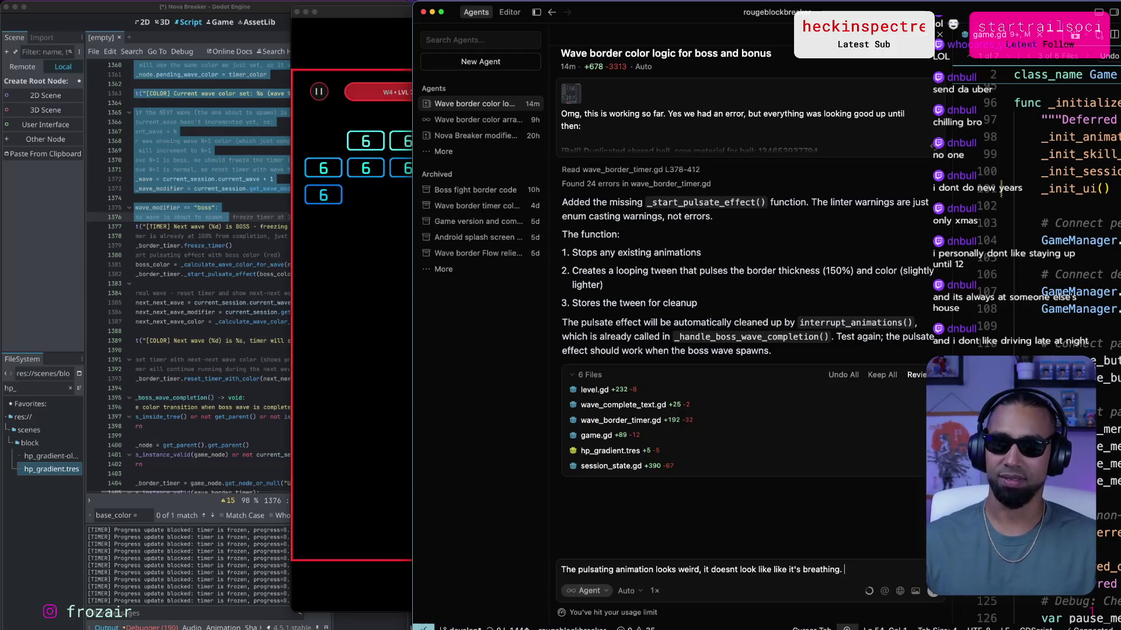
text(After wave 3 is co)
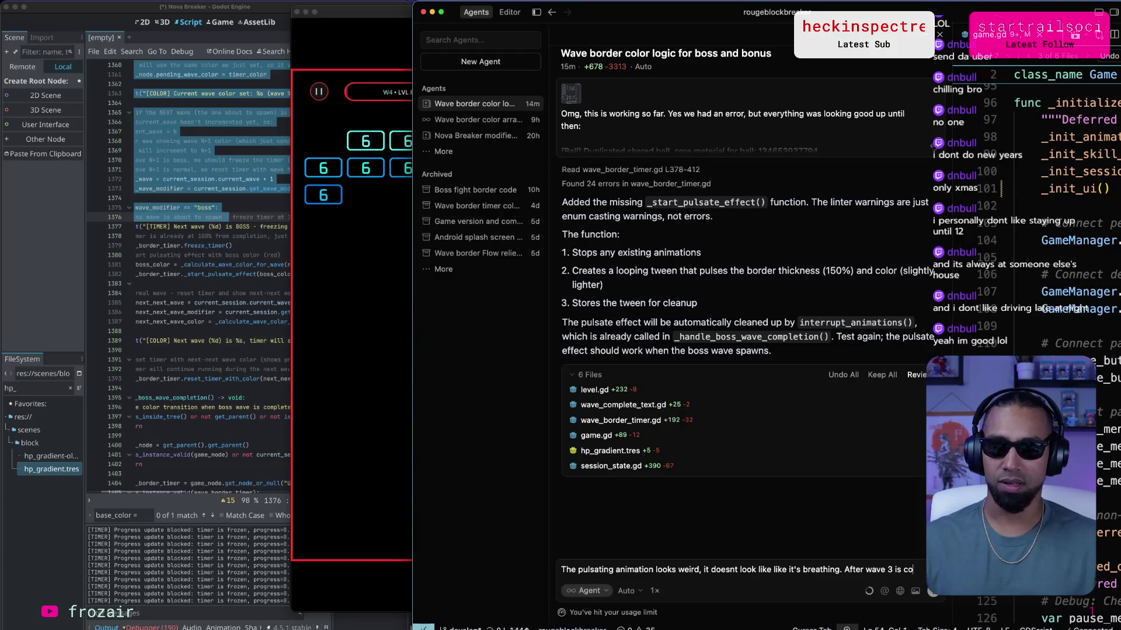
text(mplete on)
Add a request to show BOSS WAVE instead of the wave number, trim leftover text, and send.
click(844, 569)
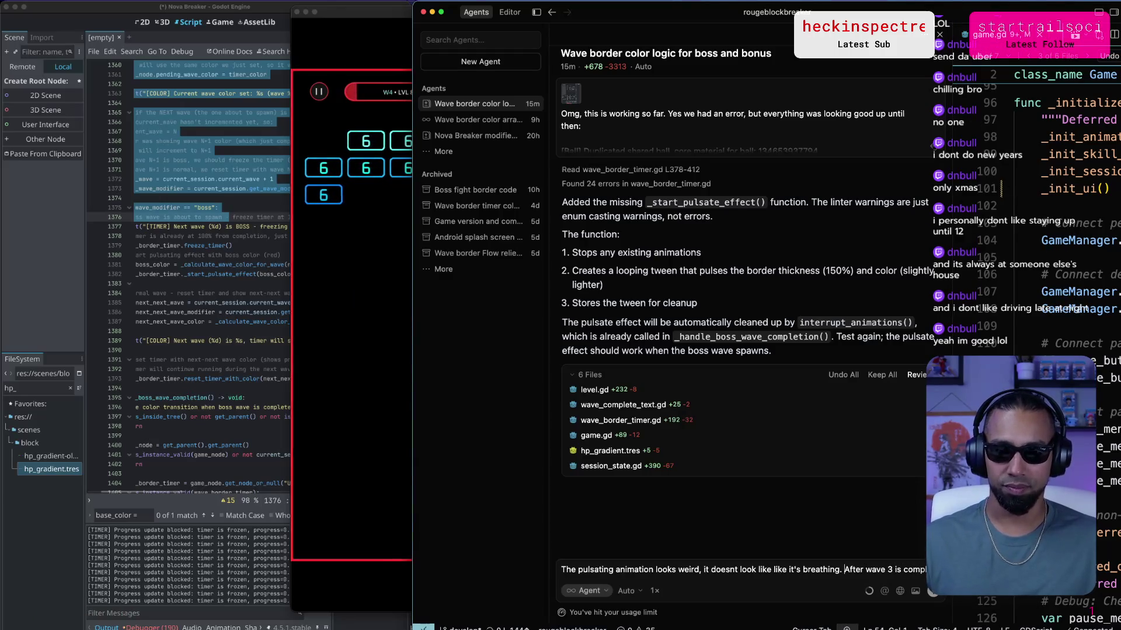
text(Instead o)
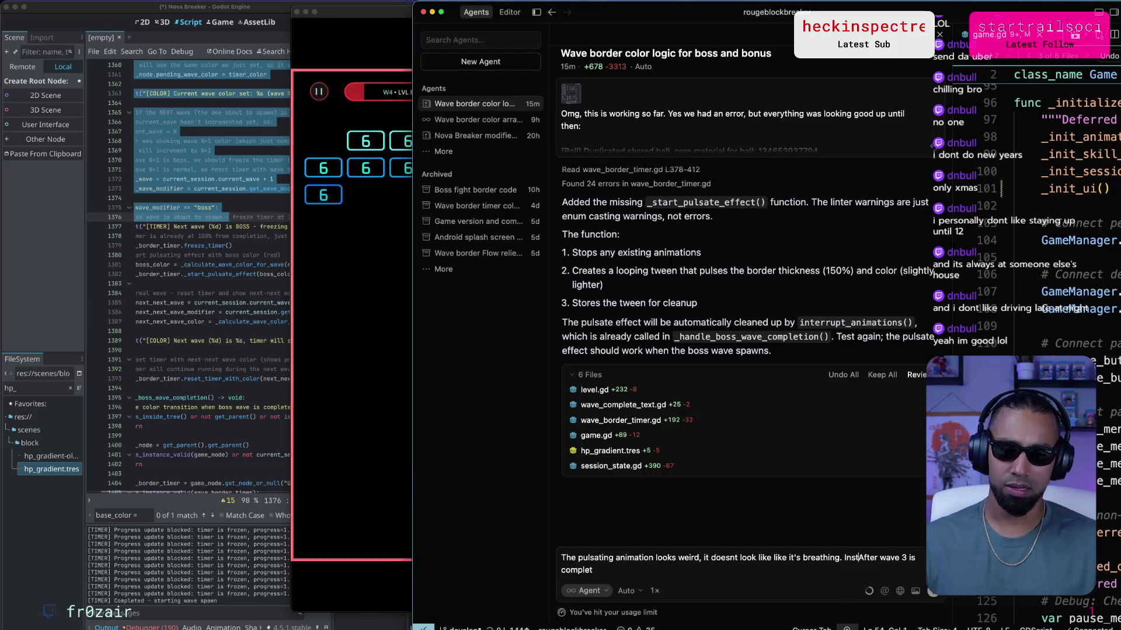
text(f Wave 32,)
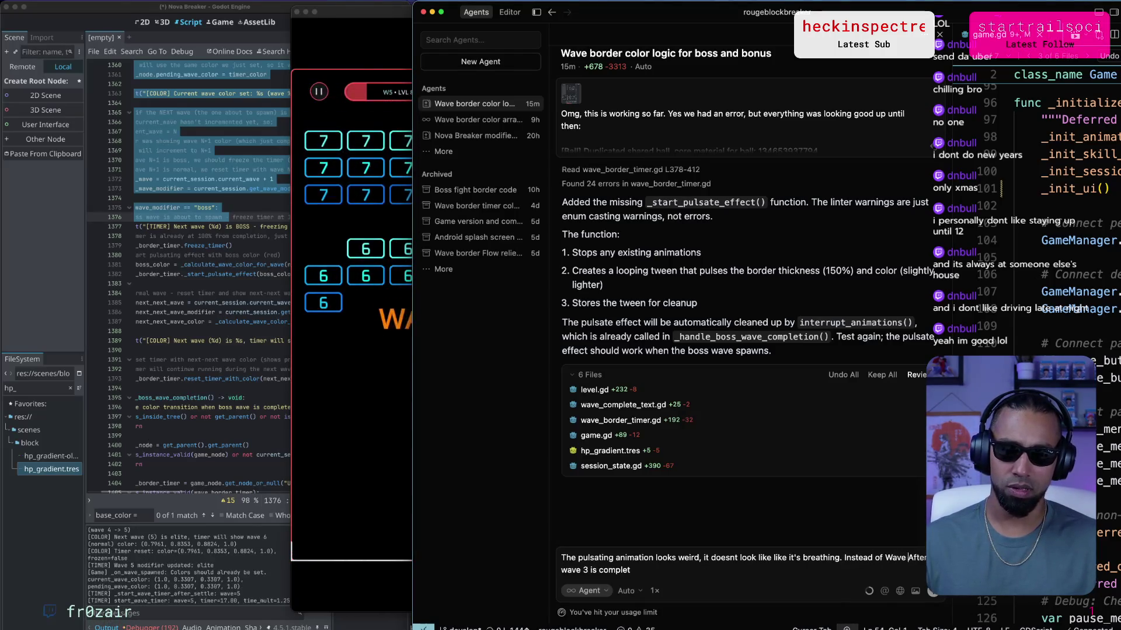
key(BackSpace)
key(BackSpace)
text(, i thought)
text( that if it was a boss, )
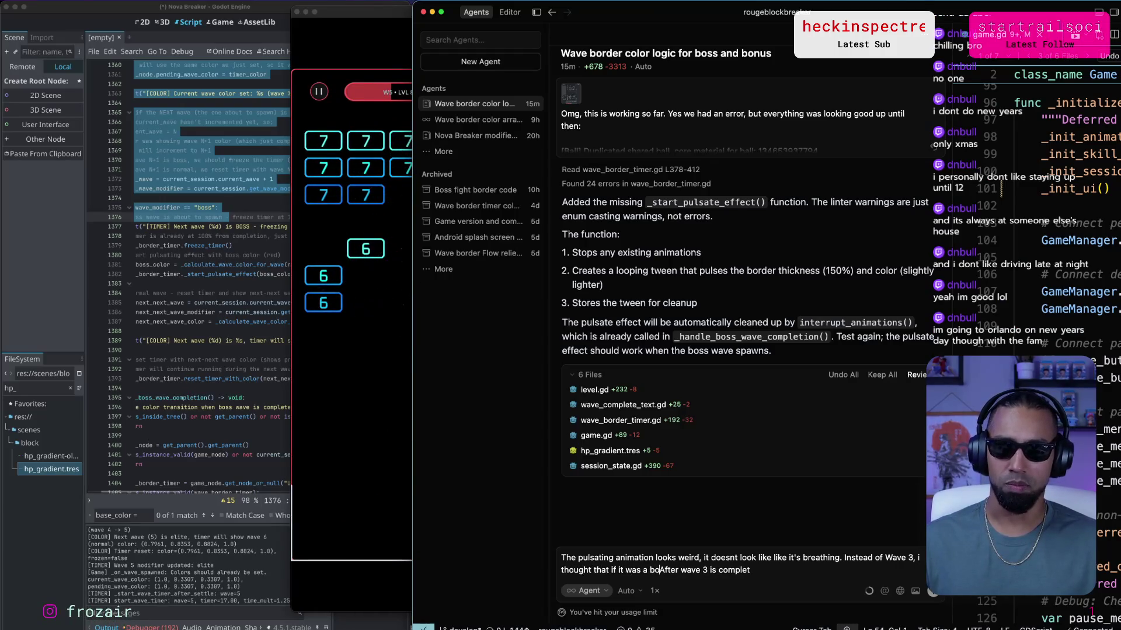
text(we should)
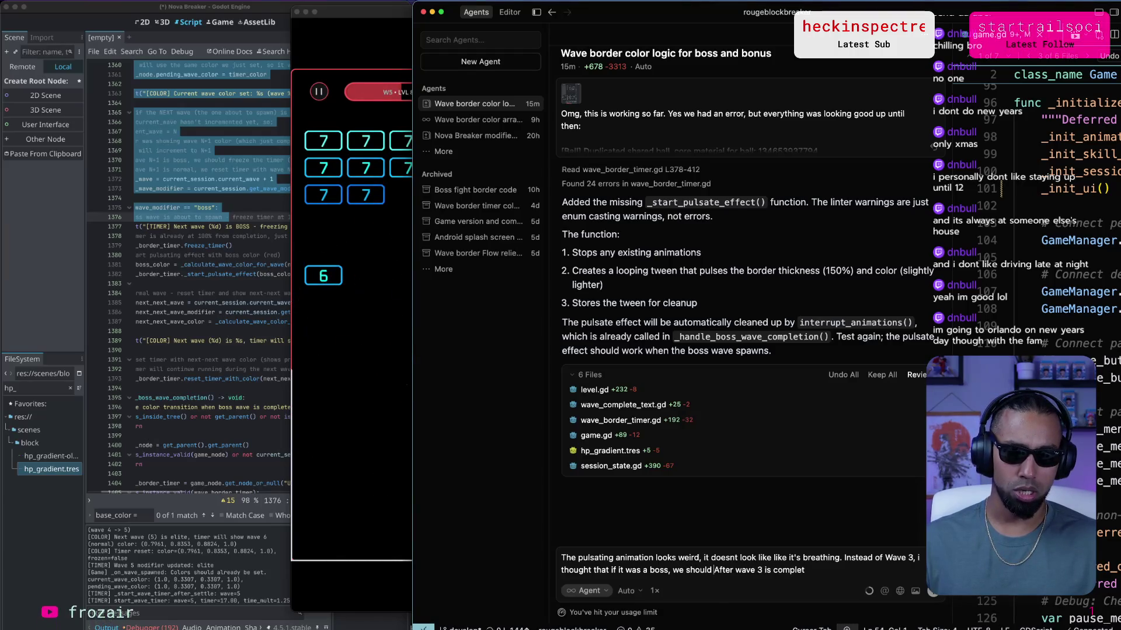
text( show )
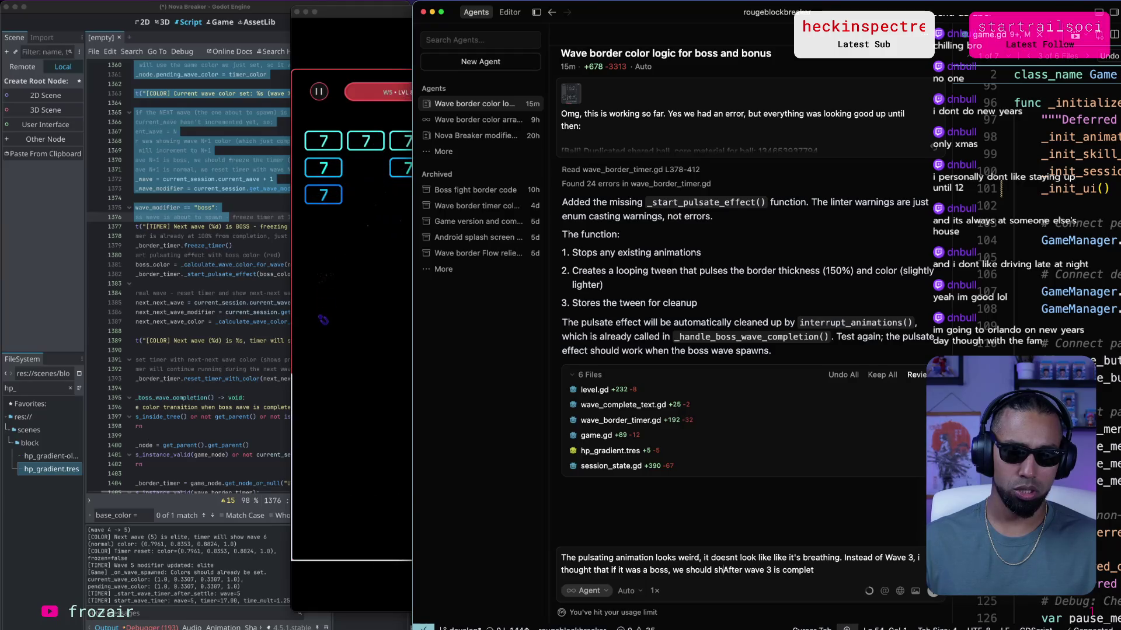
text(BOSS WAVE? I )
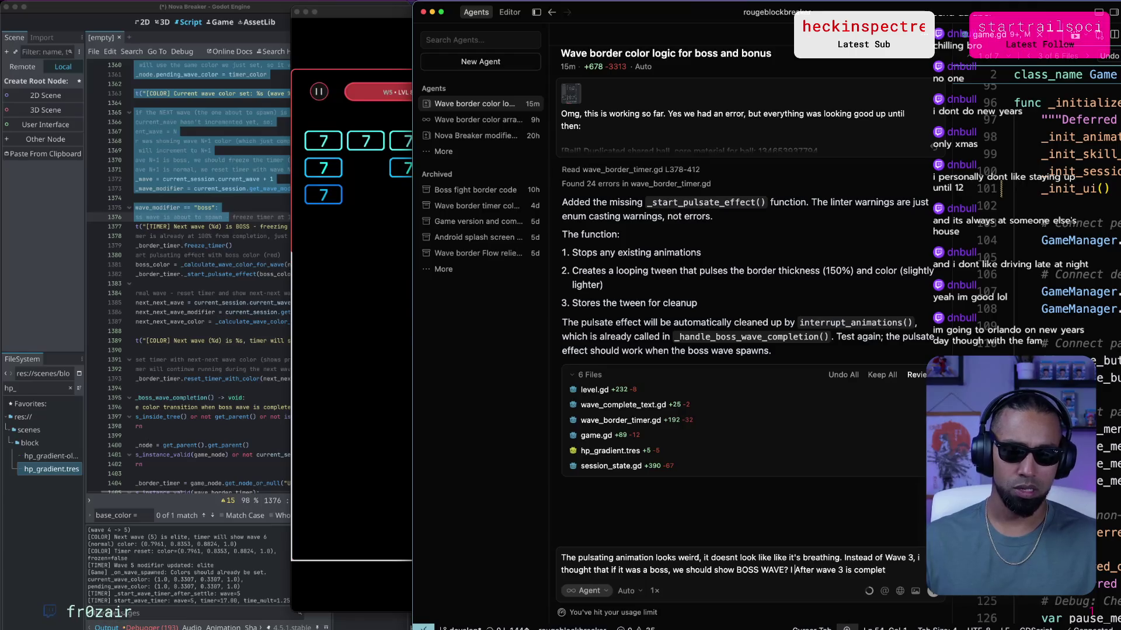
text(thought the text was)
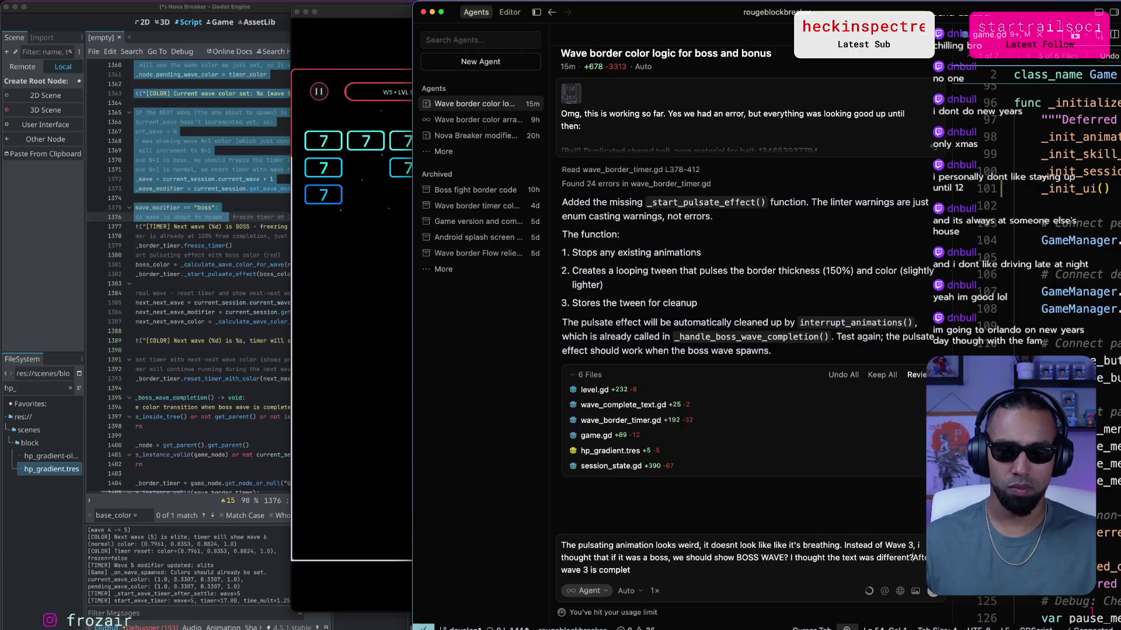
text( different if it?)
key(BackSpace)
key(BackSpace)
text('s boss?)
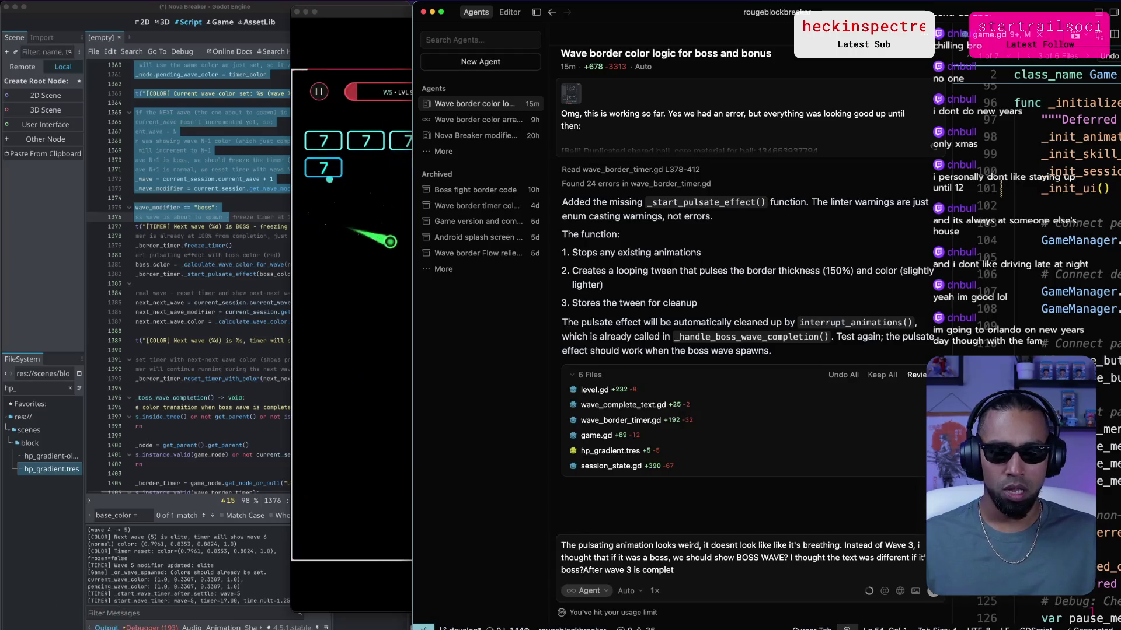
key(shift+End)
key(BackSpace)
key(Return)
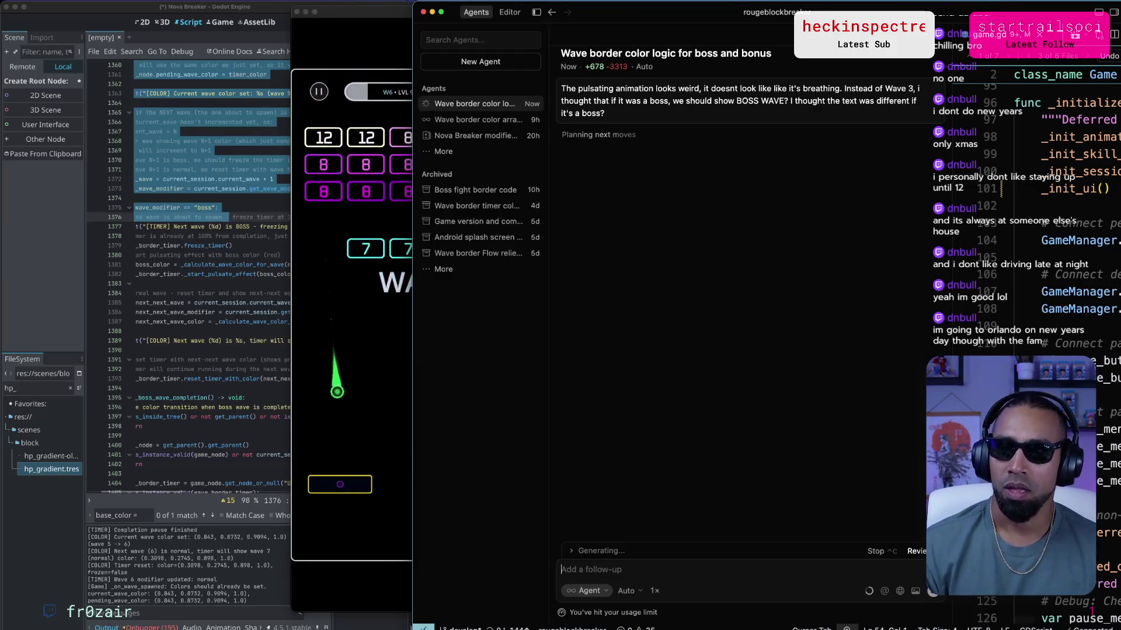
Bring the mirrored Nova Breaker phone window in front of Cursor's agent chat.
click(313, 380)
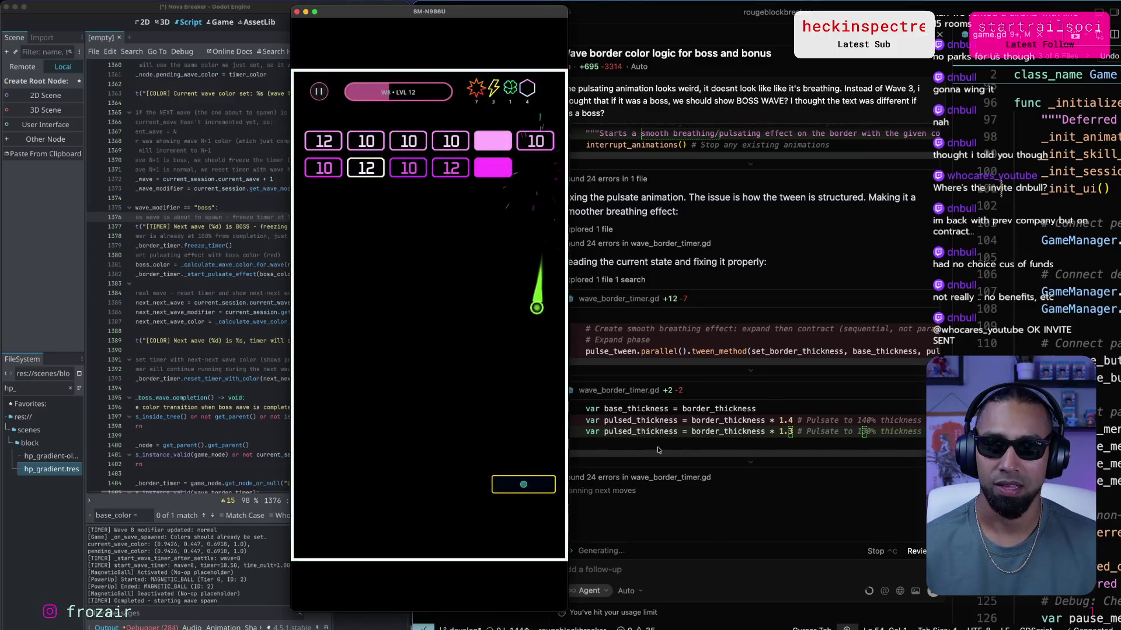
Tell Codex in iTerm "This is great, go ahead and commit".
key(super+Tab)
key(super+Tab)
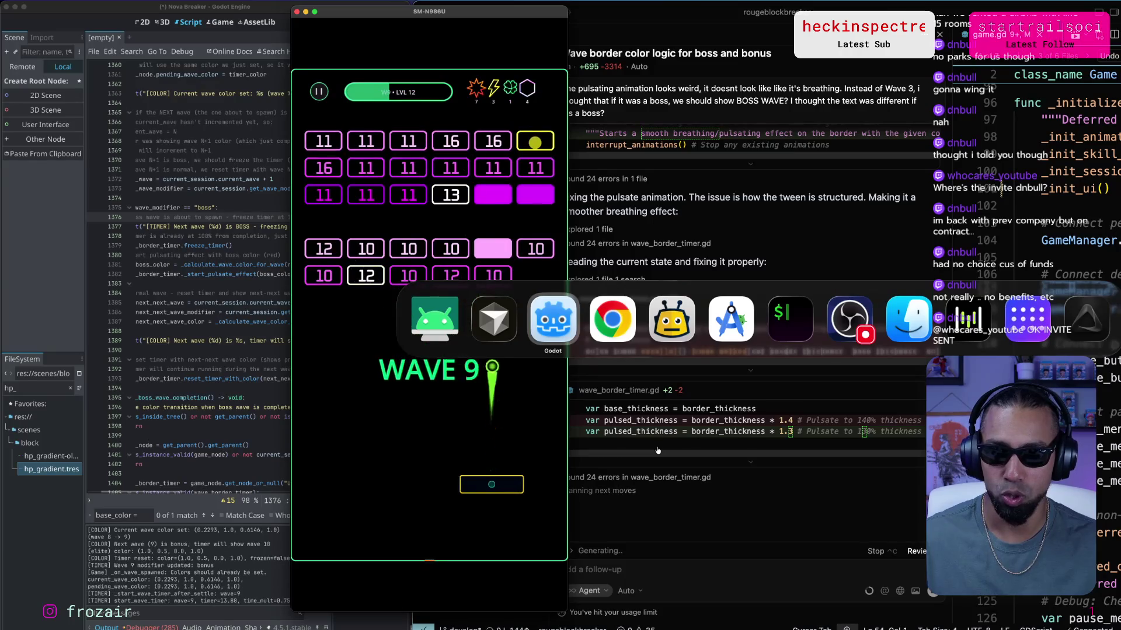
key(super+shift+Tab)
key(super+Tab)
key(super+Tab)
key(super+Tab)
key(super+Tab)
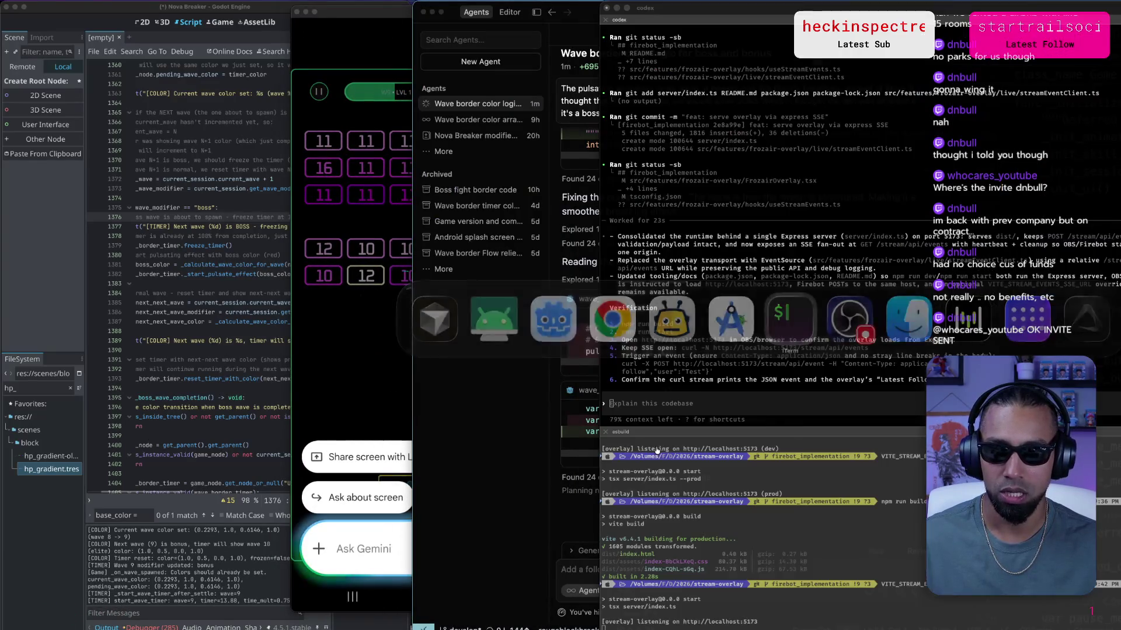
click(376, 392)
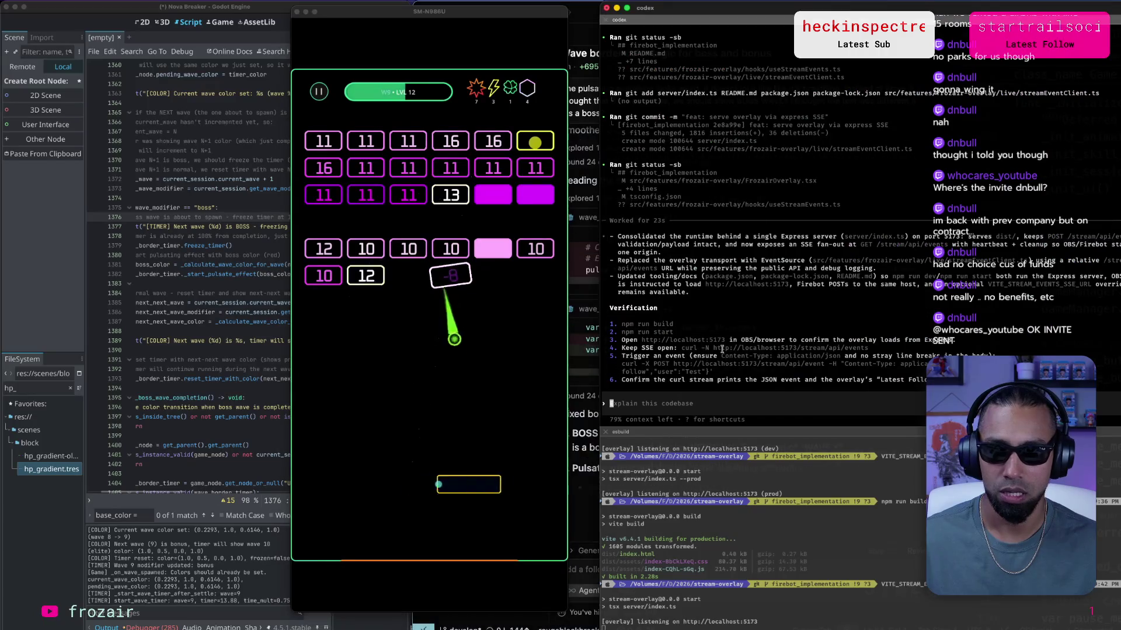
key(super+Tab)
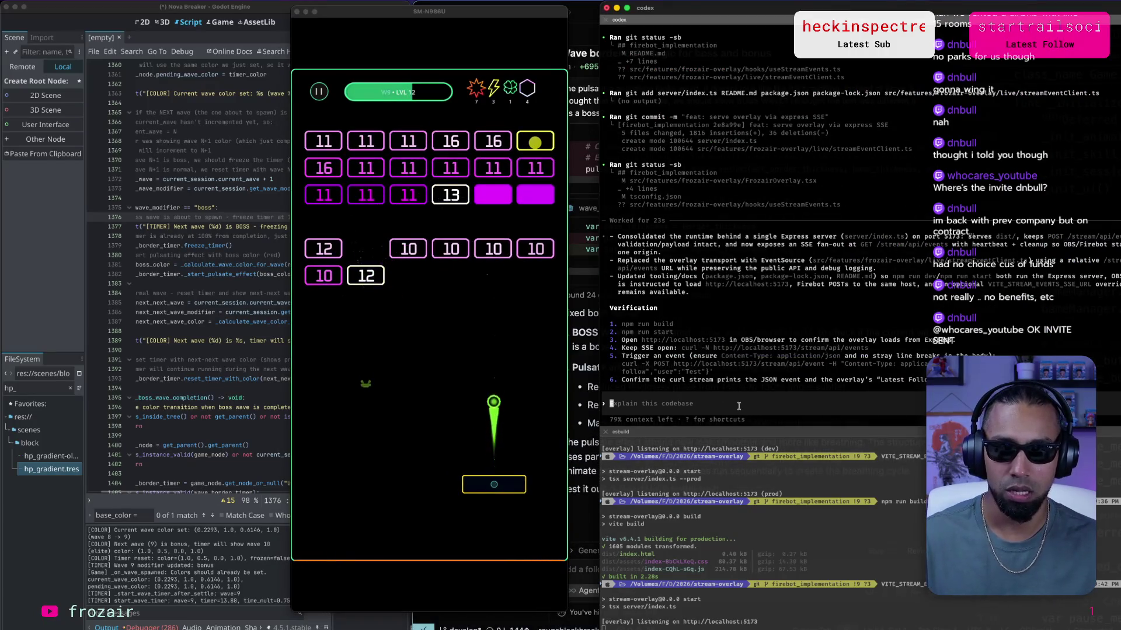
text(Thisi)
key(BackSpace)
key(BackSpace)
text(is)
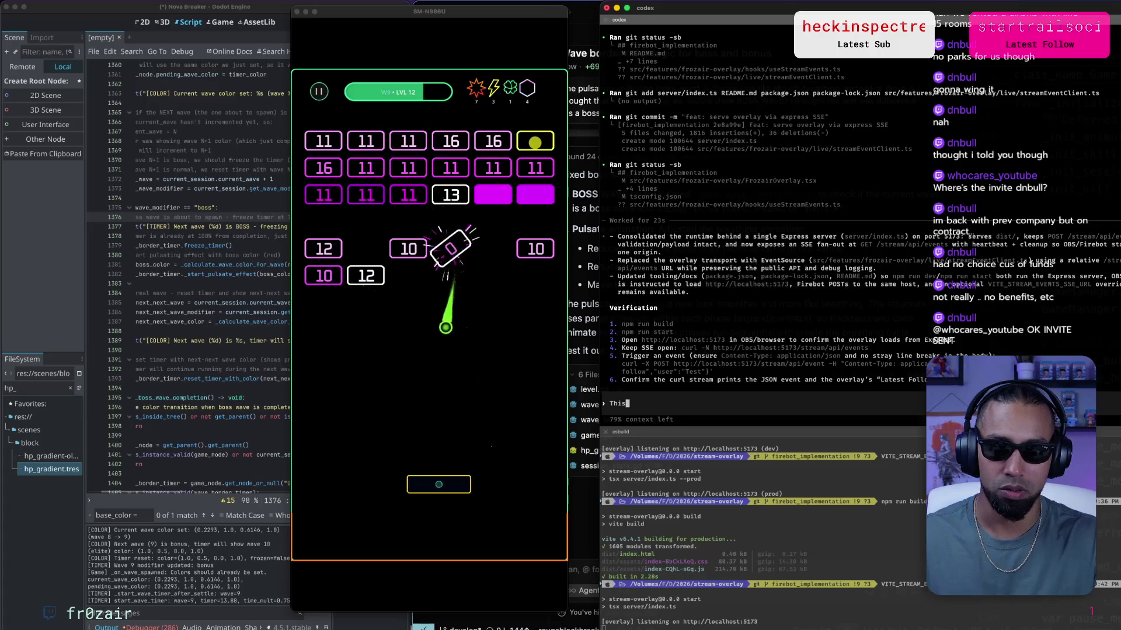
text( great, go ahead and commit)
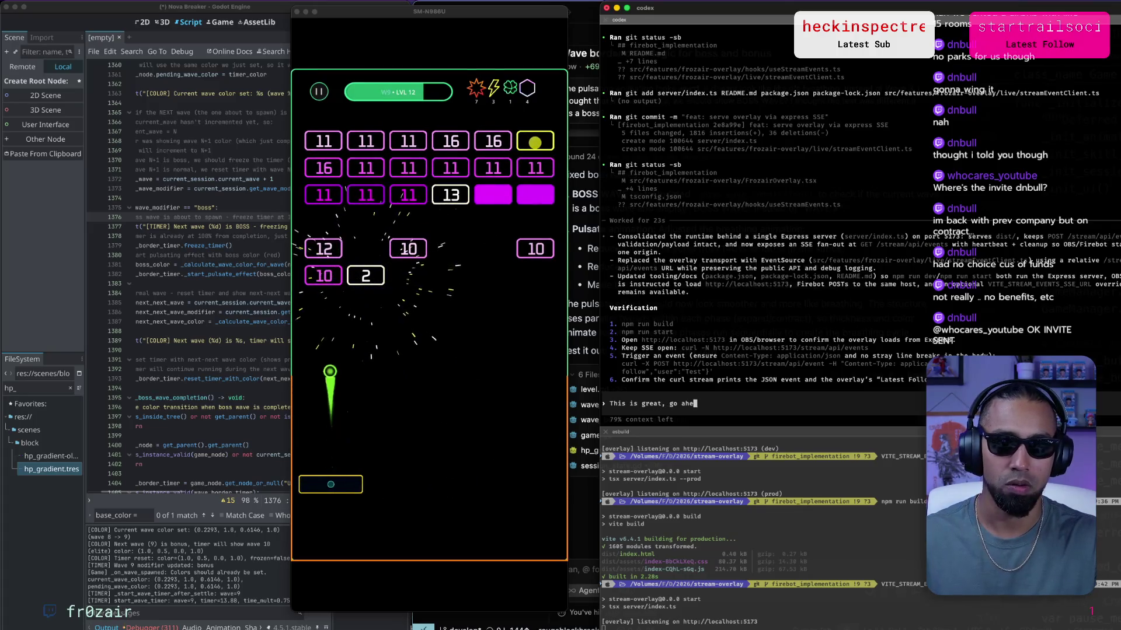
key(Return)
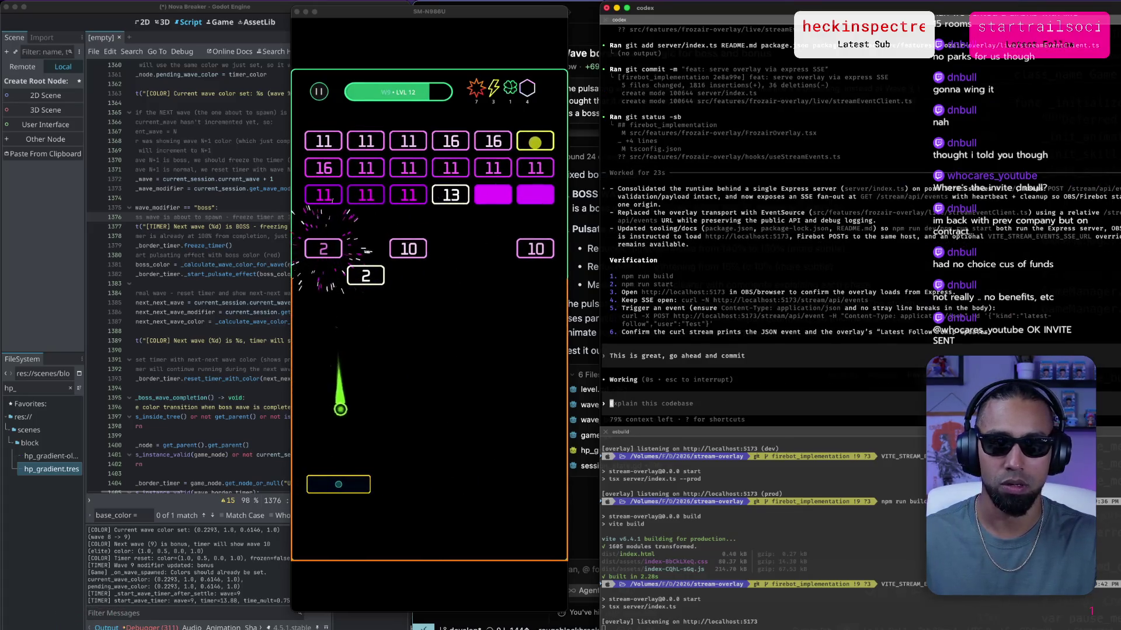
key(super+Tab)
key(super+Tab)
key(super+Tab)
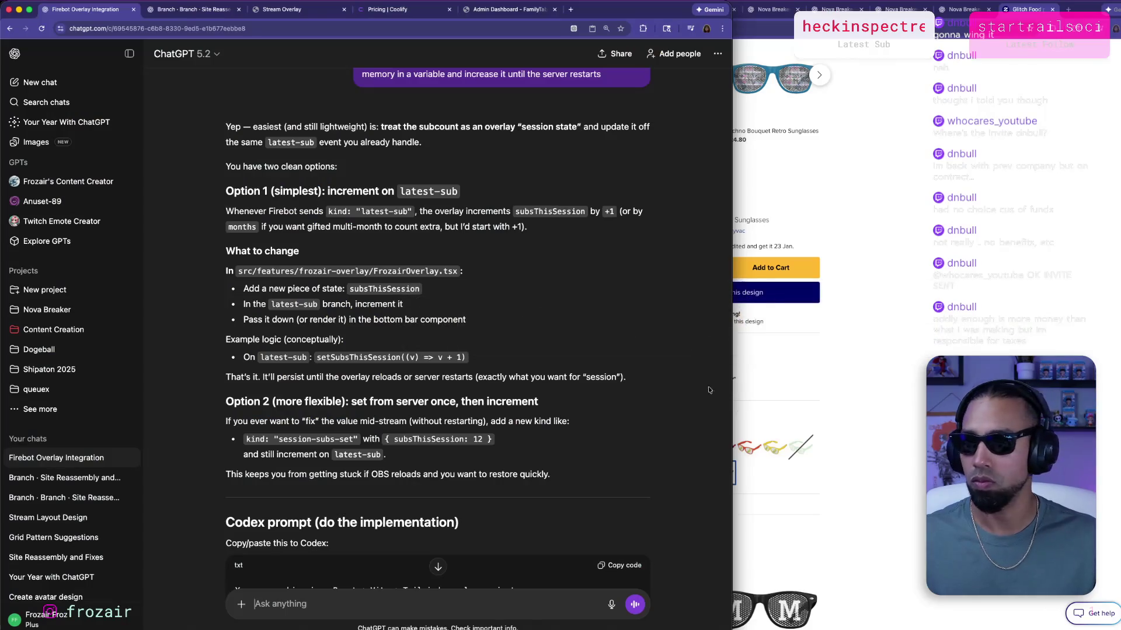
Copy ChatGPT's Codex prompt block for the subsThisSession counter.
scroll(458, 248, up, 3)
scroll(458, 248, down, 4)
scroll(458, 249, down, 12)
scroll(458, 249, up, 8)
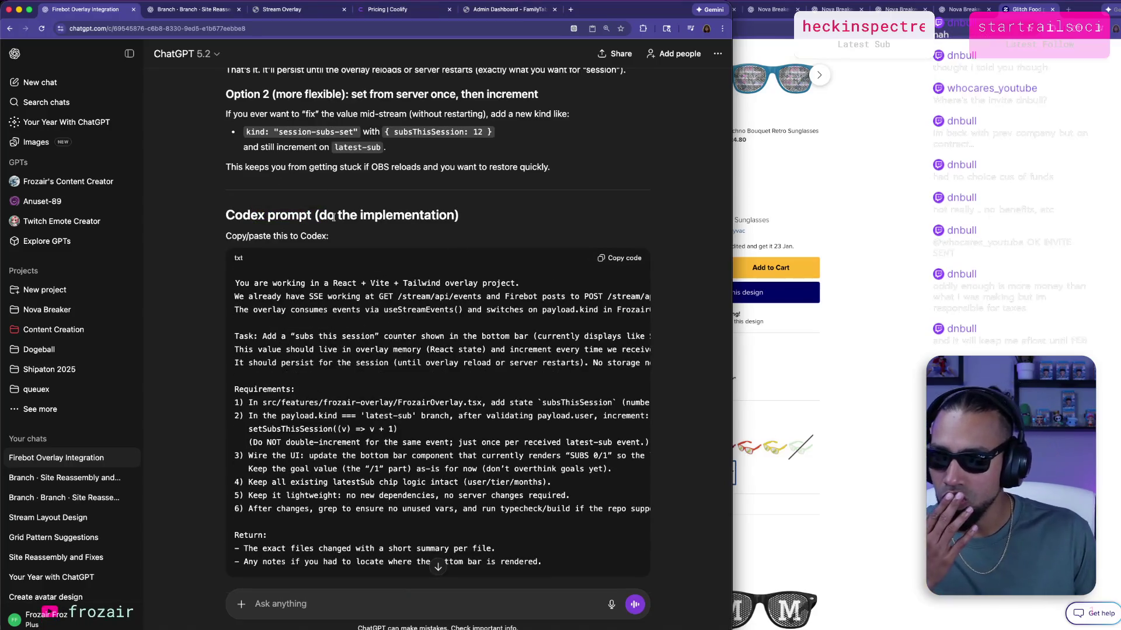
scroll(334, 217, down, 3)
right_click(571, 130)
click(619, 100)
scroll(301, 226, down, 4)
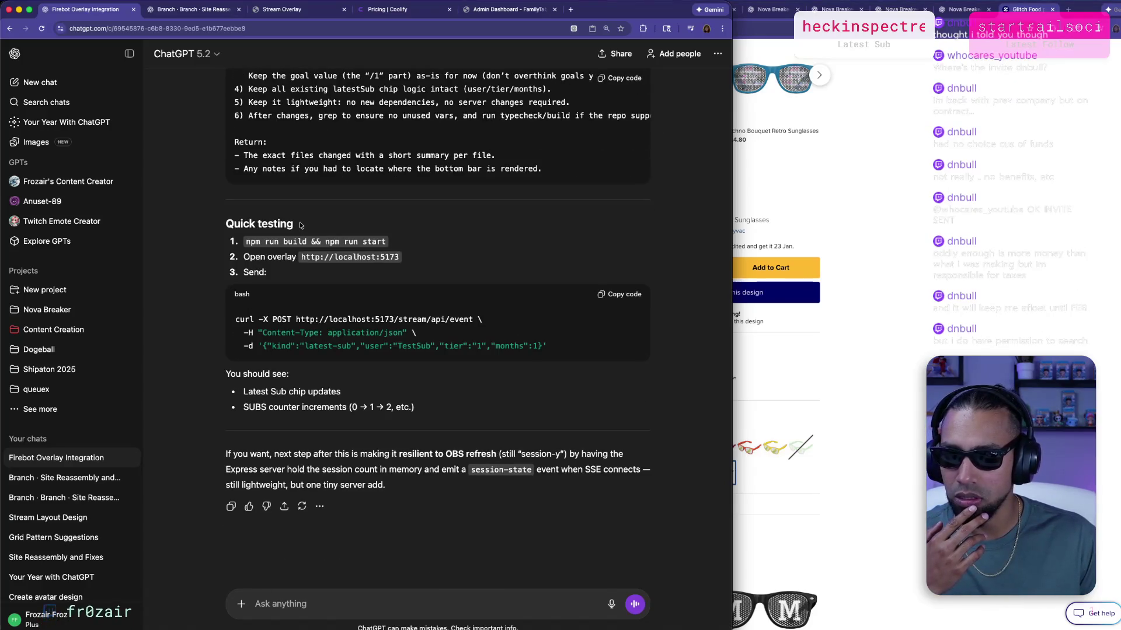
key(super+Tab)
key(super+Tab)
key(super+Tab)
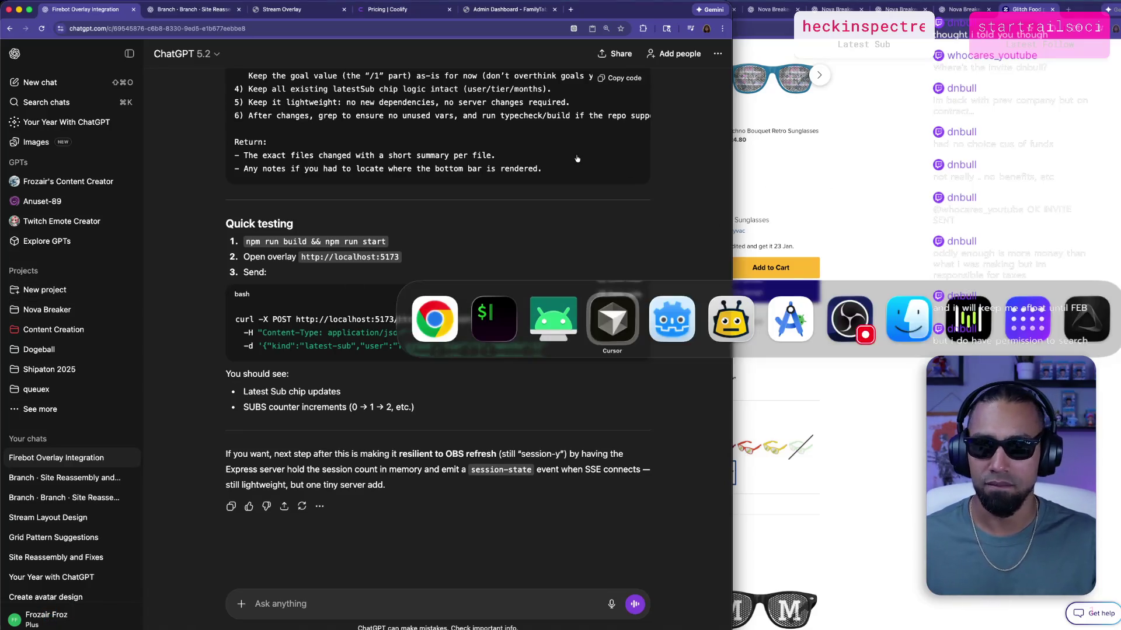
key(super+Tab)
key(Tab)
key(Tab)
key(Tab)
key(shift+Tab)
key(shift+Tab)
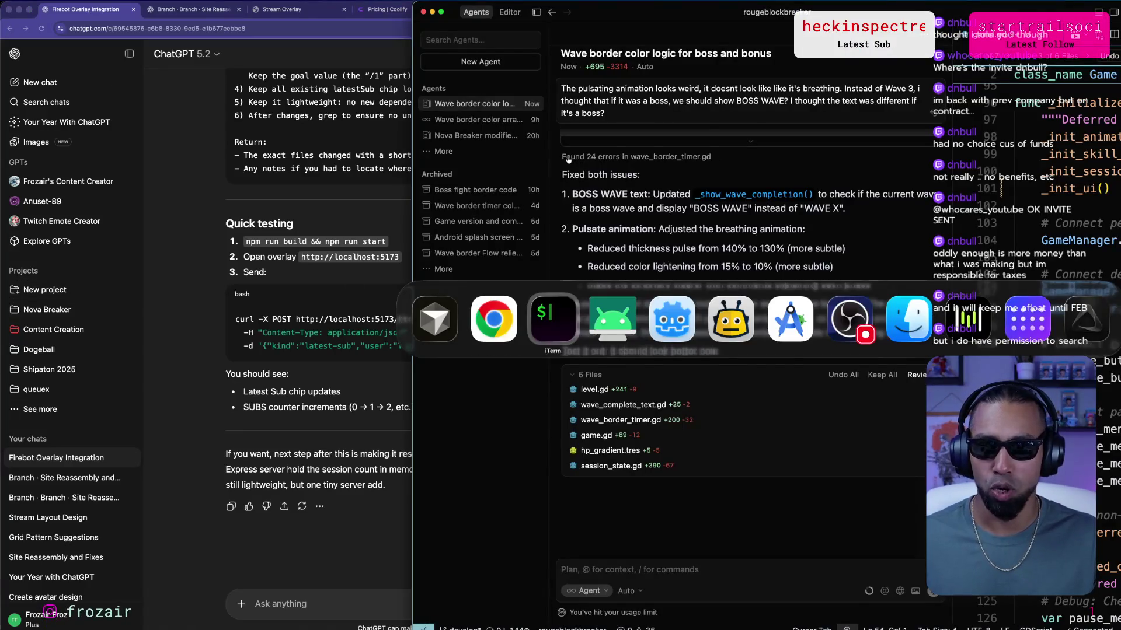
Paste the 1489-character subs-counter prompt into Codex and submit it.
key(super+v)
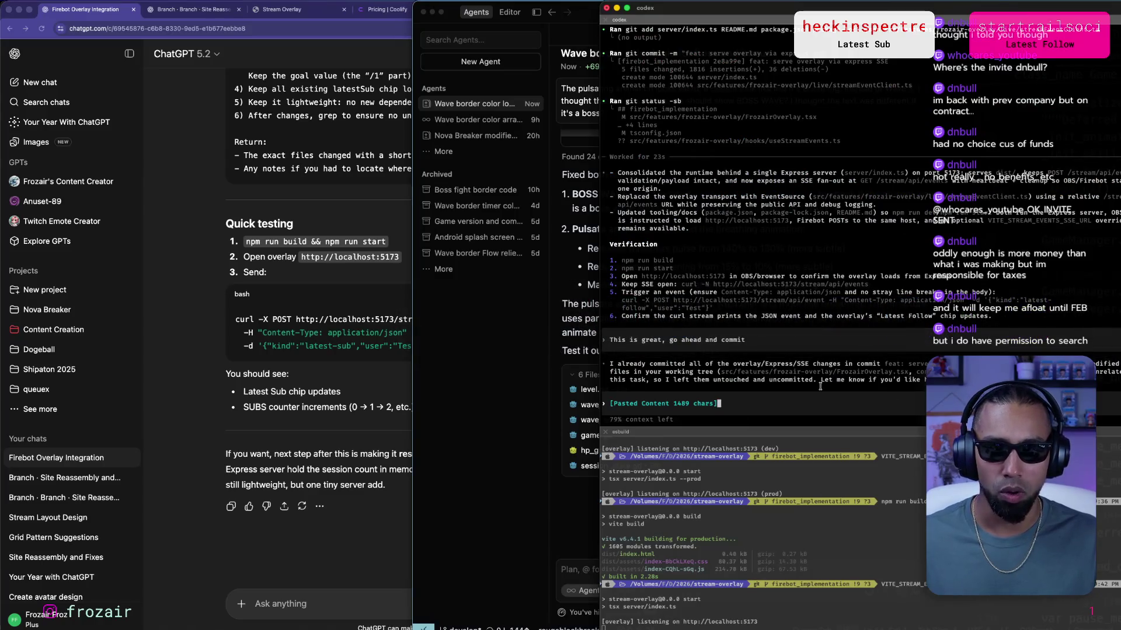
key(Return)
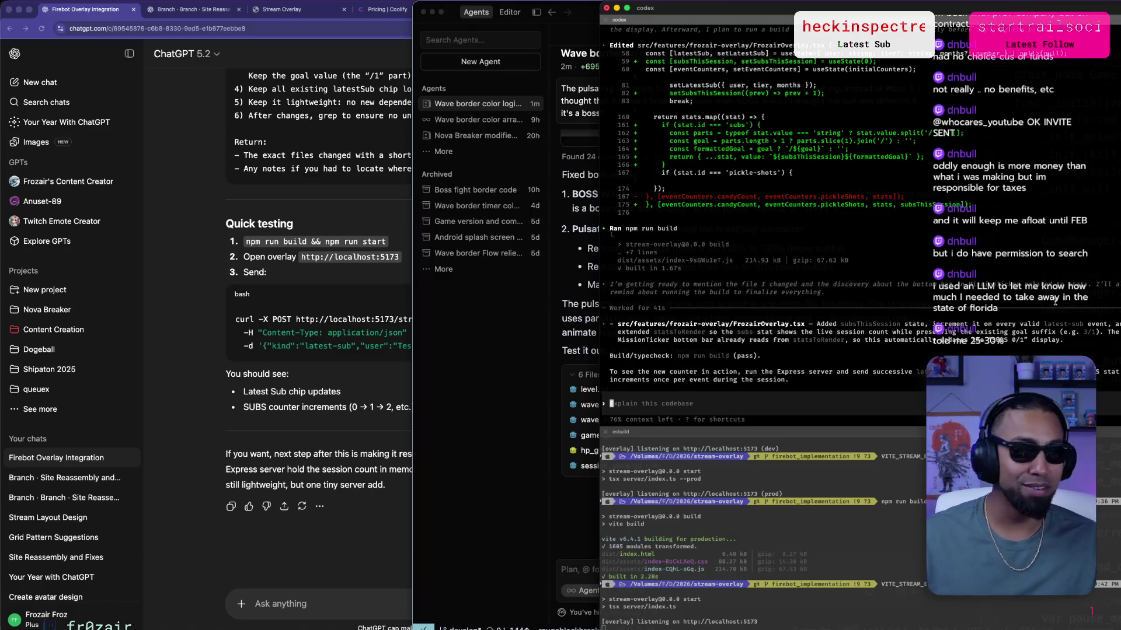
mouse_move(973, 5)
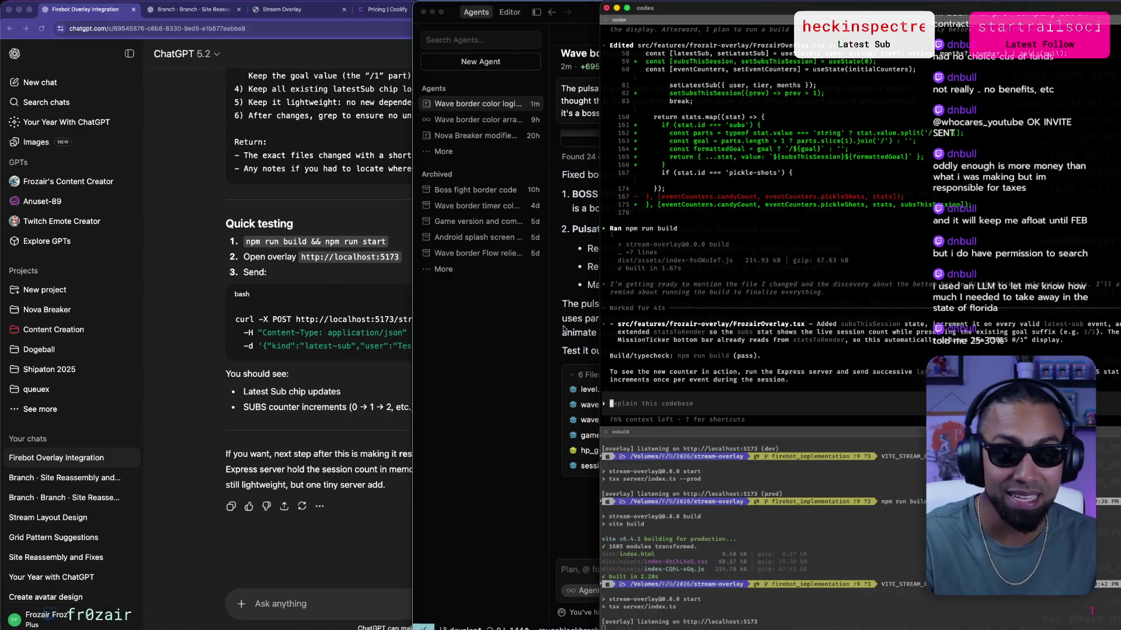
click(587, 362)
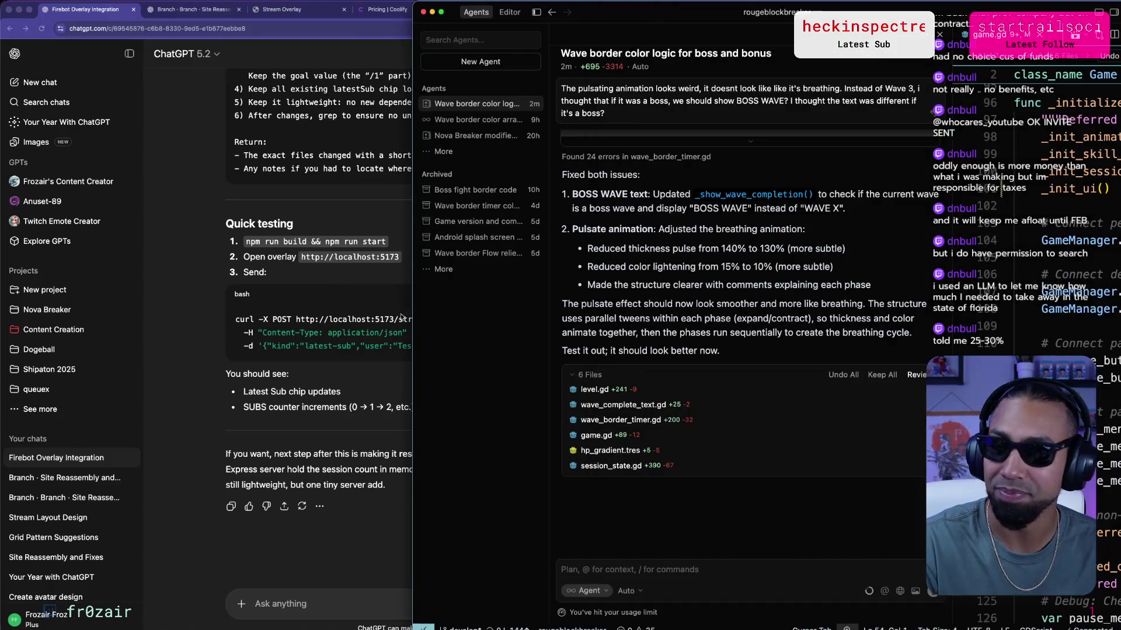
Reload the local Stream Overlay page in Chrome.
click(268, 11)
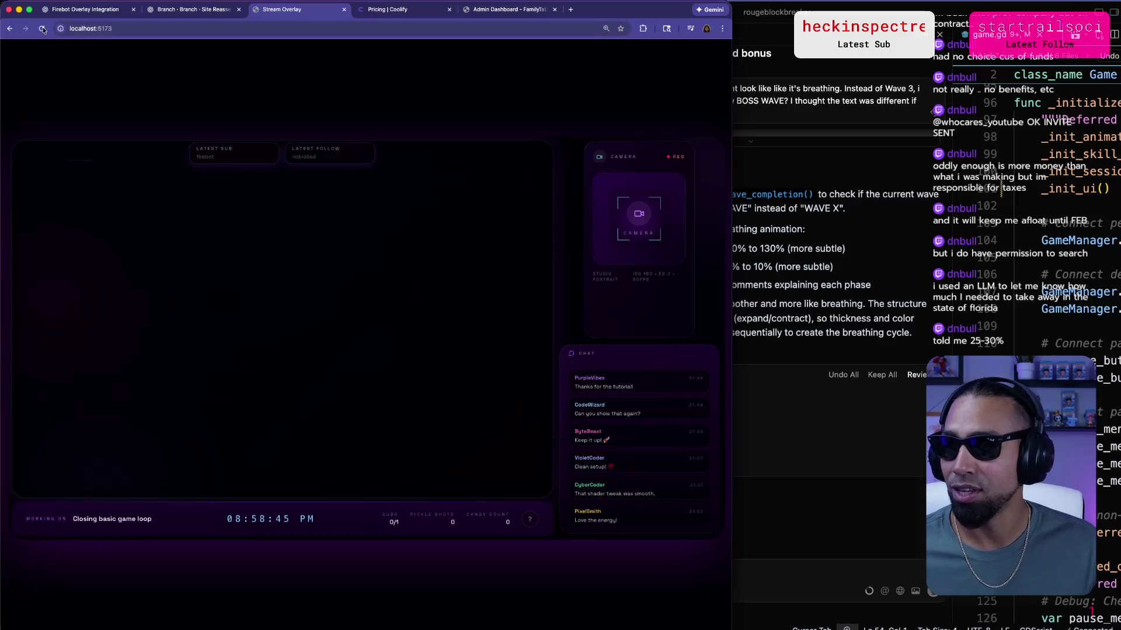
mouse_move(893, 623)
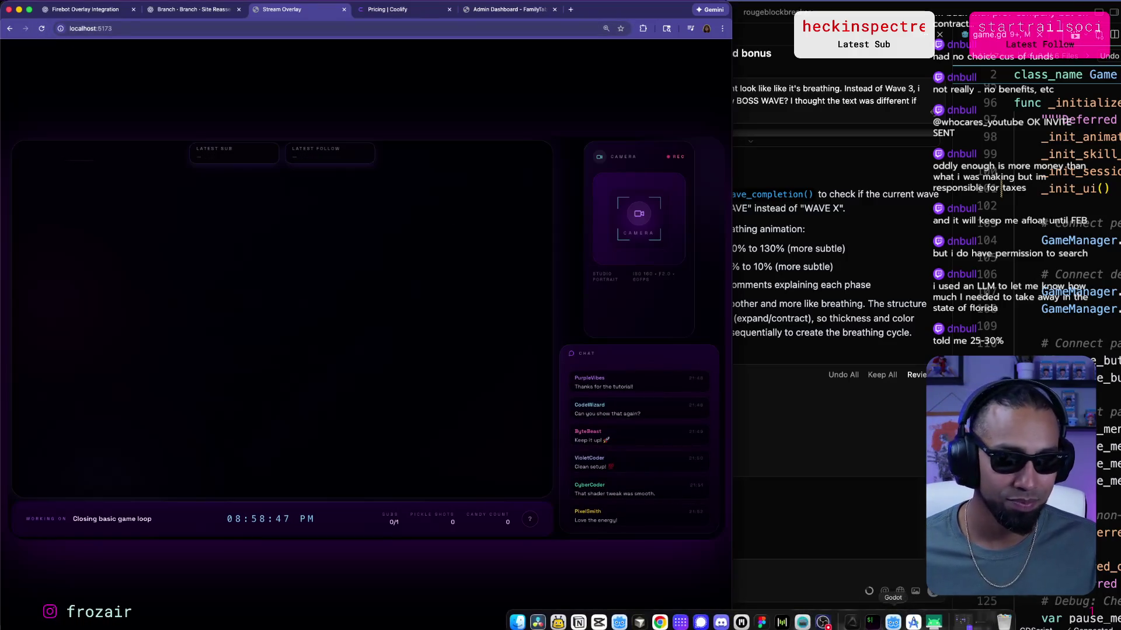
click(576, 618)
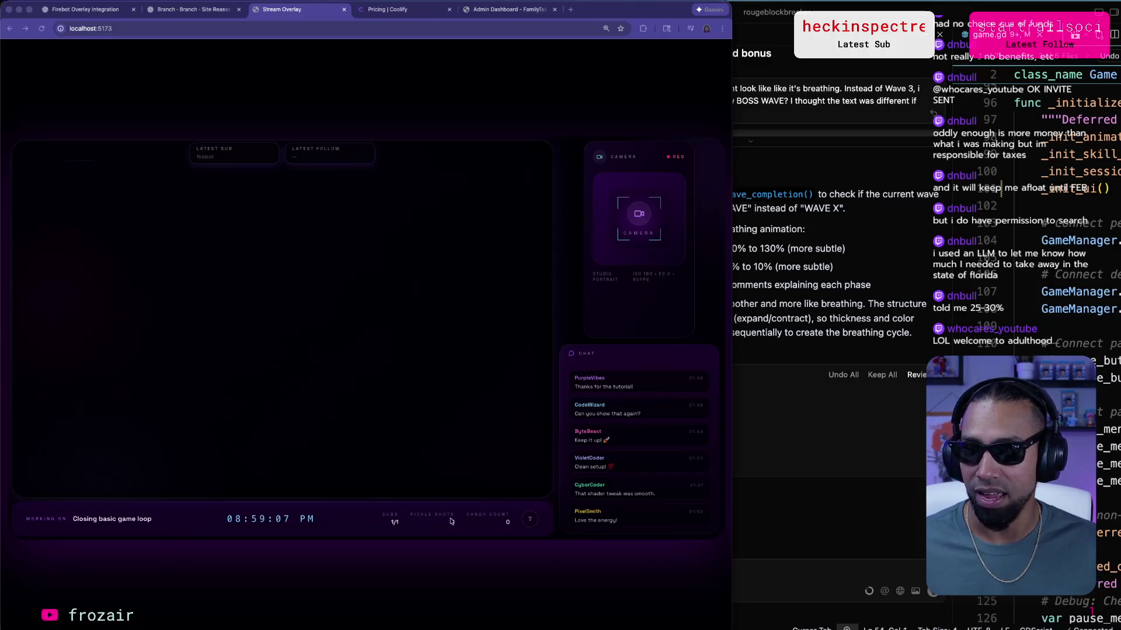
Send another test sub and confirm the footer SUBS counter climbs to 2/1.
key(super+Tab)
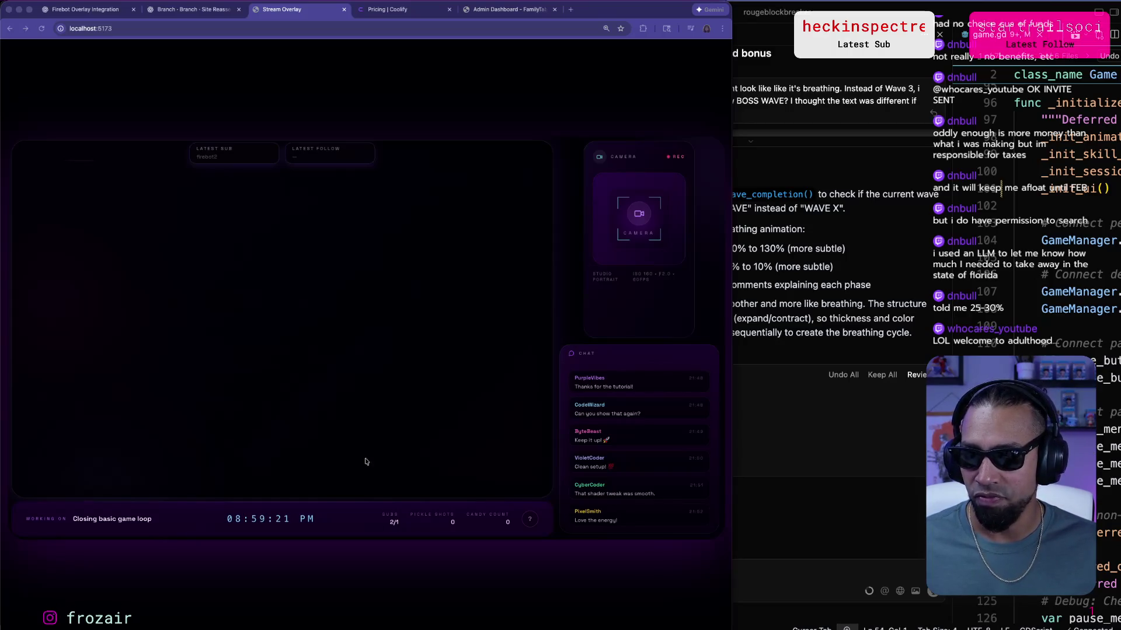
drag(379, 520, 414, 536)
click(393, 522)
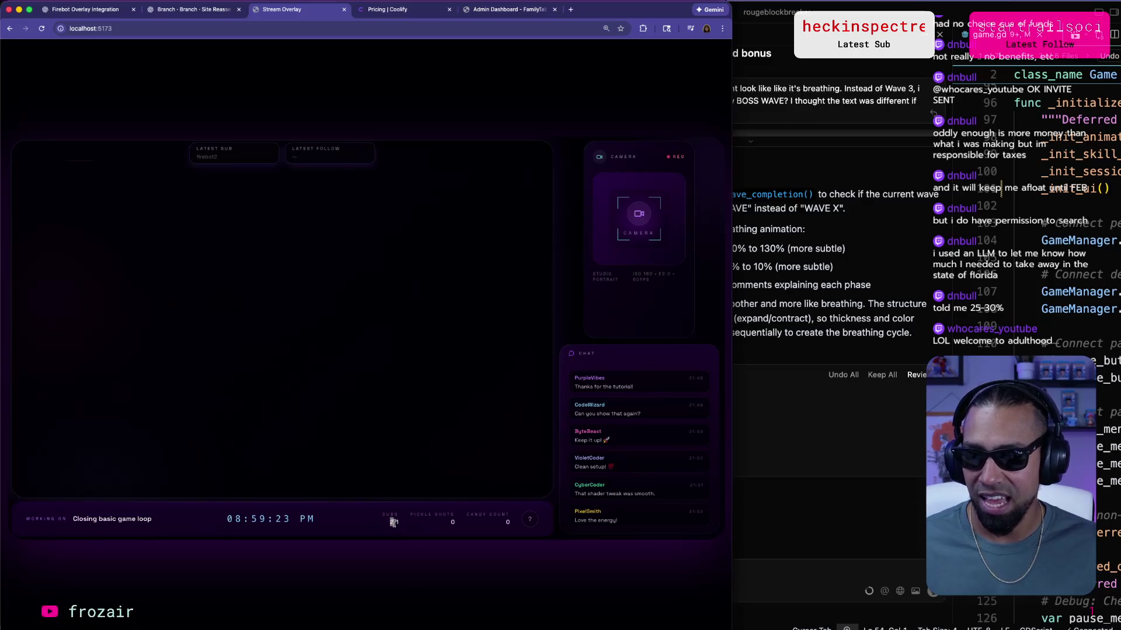
click(776, 425)
key(super+Tab)
key(super+Tab)
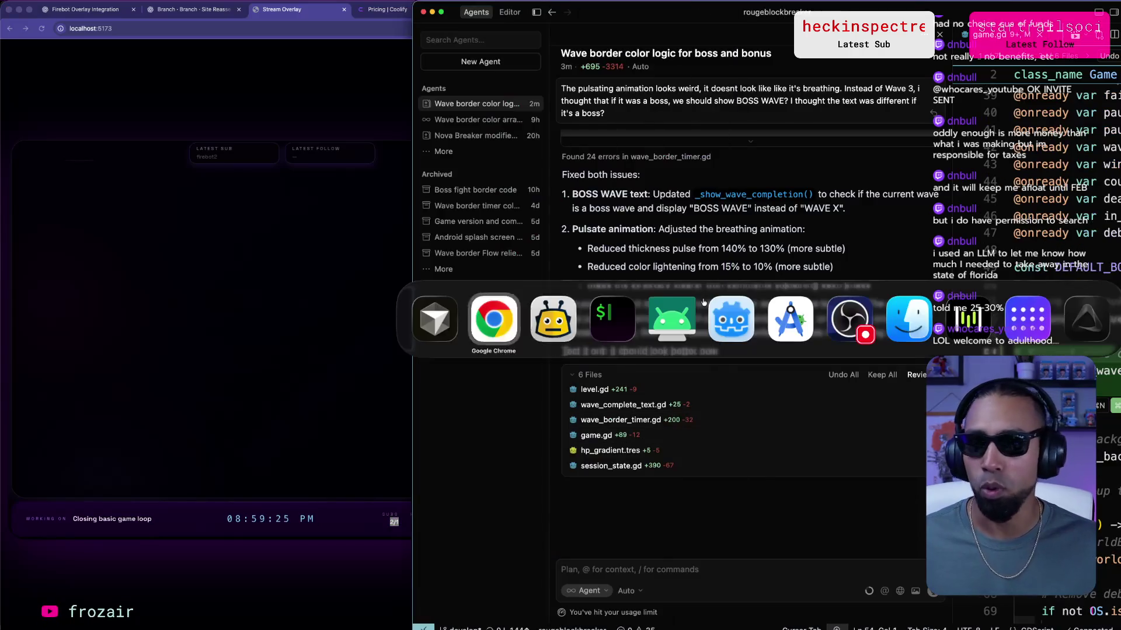
Tell Codex "great! Now go ahead and commit" to commit the subs counter.
text(great! Now go ahead and)
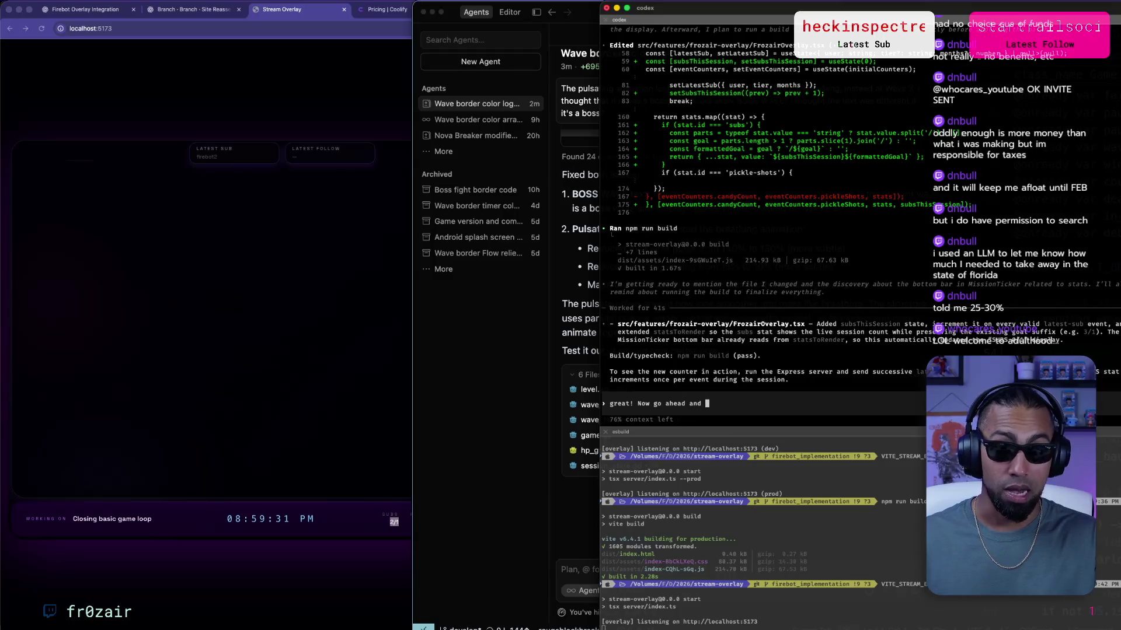
text(commit)
key(Return)
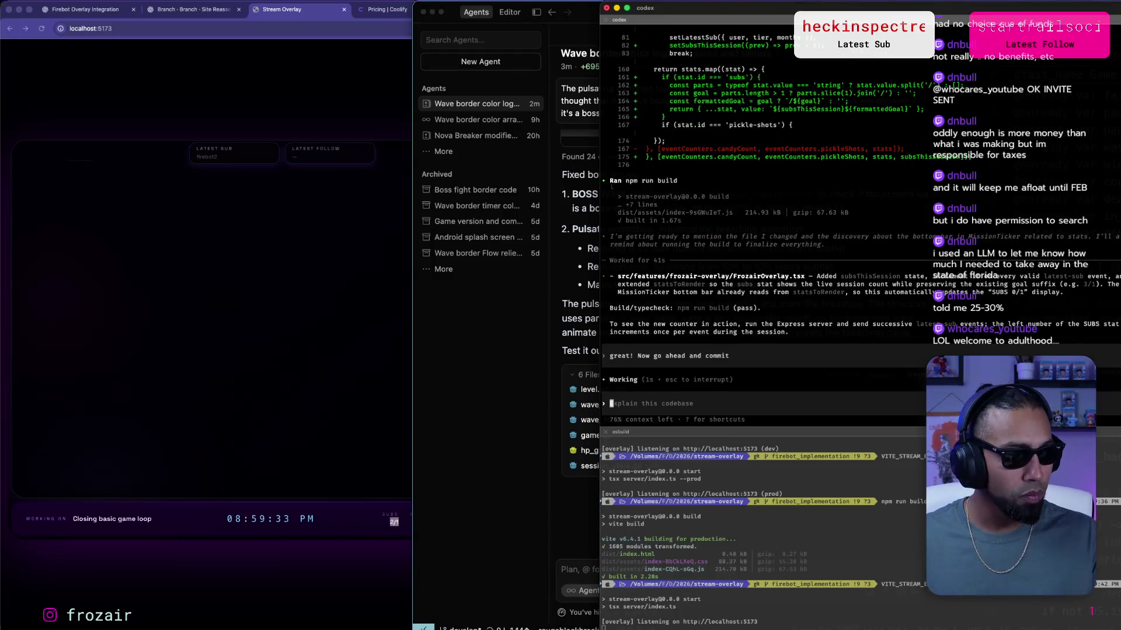
click(226, 219)
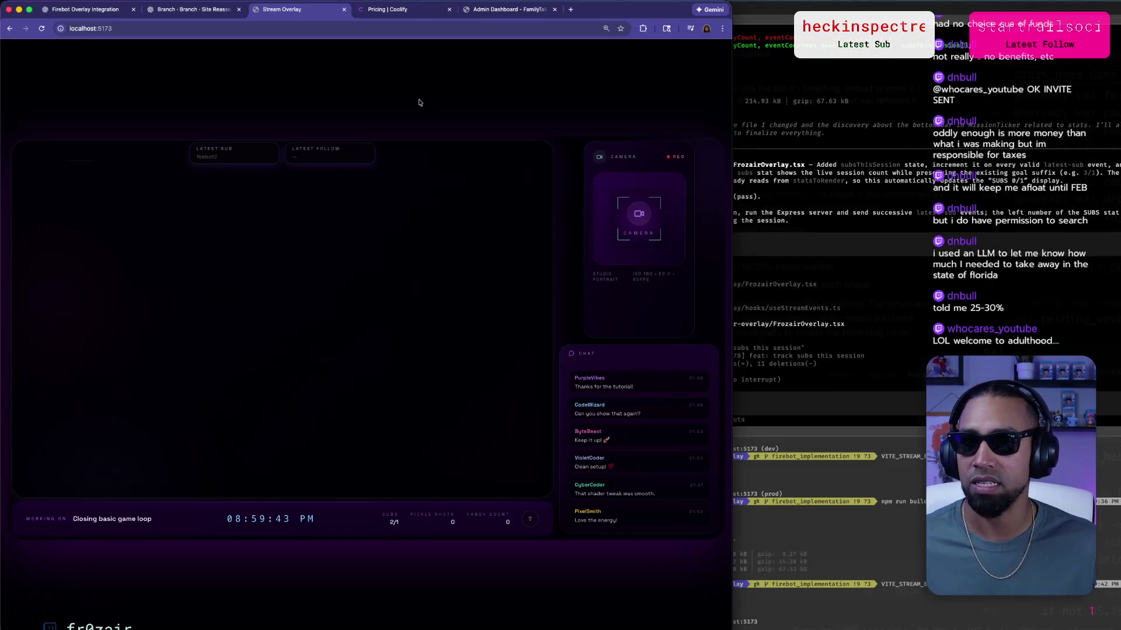
click(201, 10)
Ask ChatGPT for a Codex prompt verifying the theme changes still work after the refactor.
scroll(195, 296, up, 3)
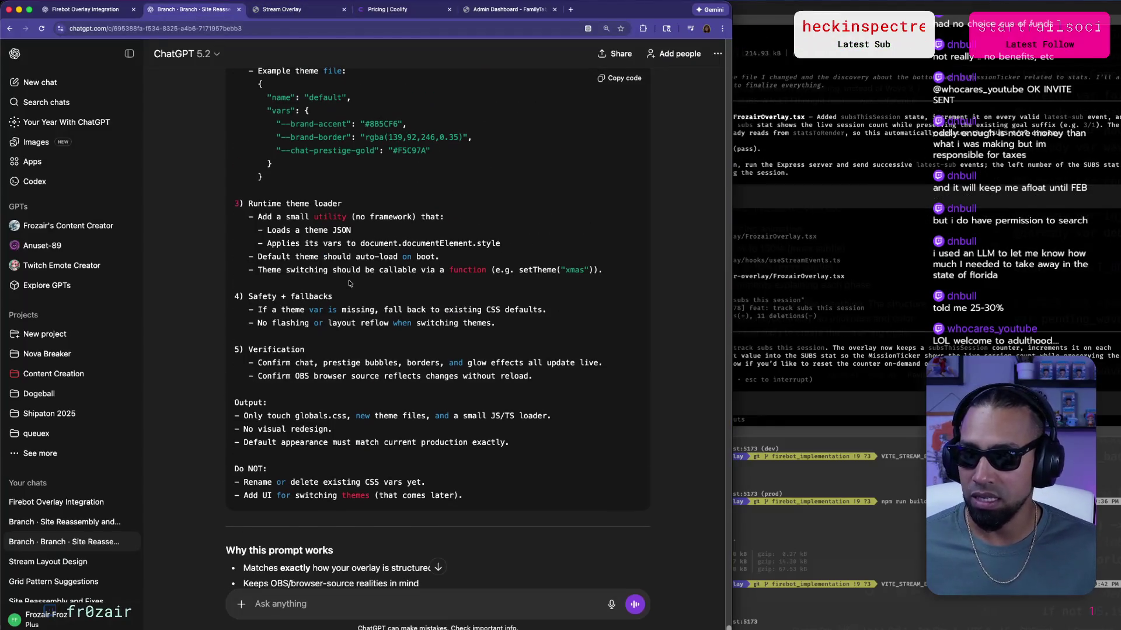
scroll(195, 297, up, 10)
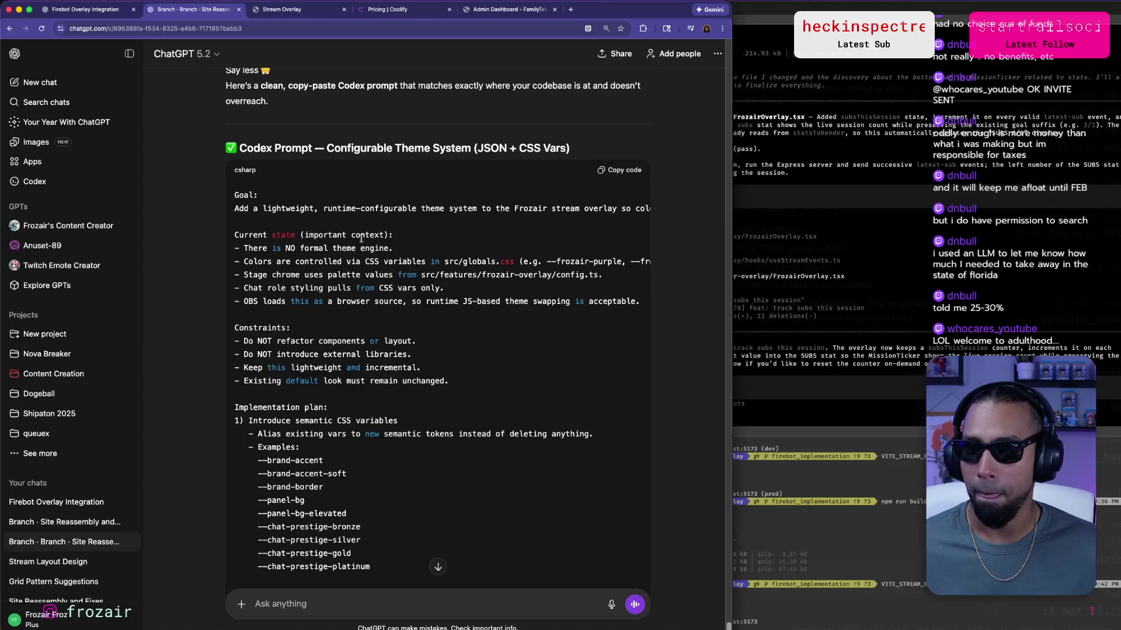
click(437, 567)
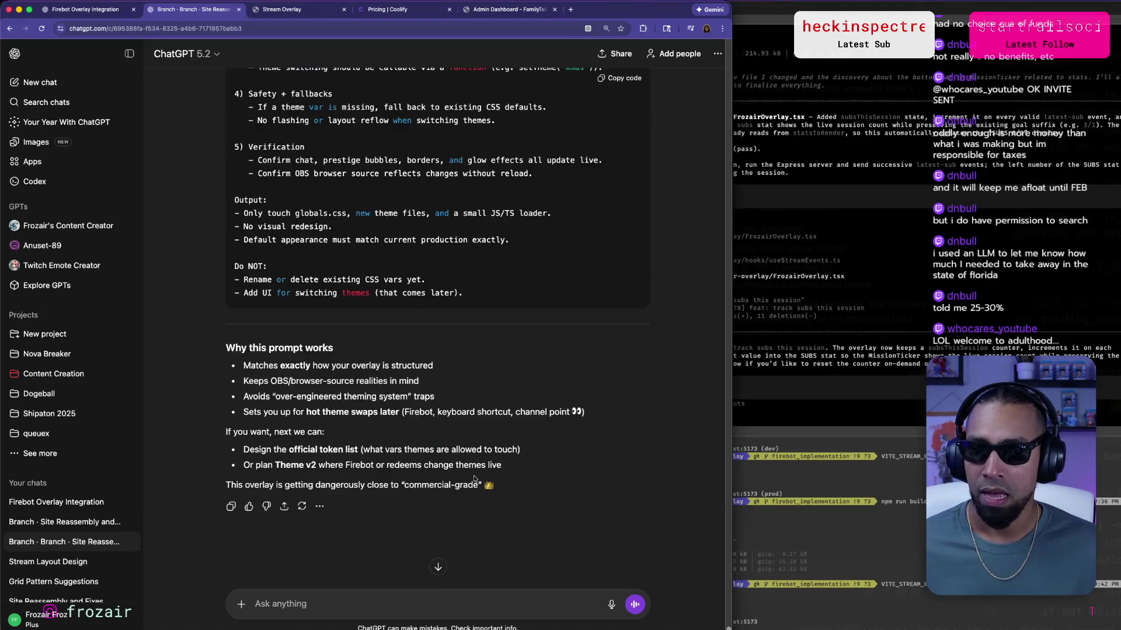
click(483, 606)
text(I had to refactor the code,)
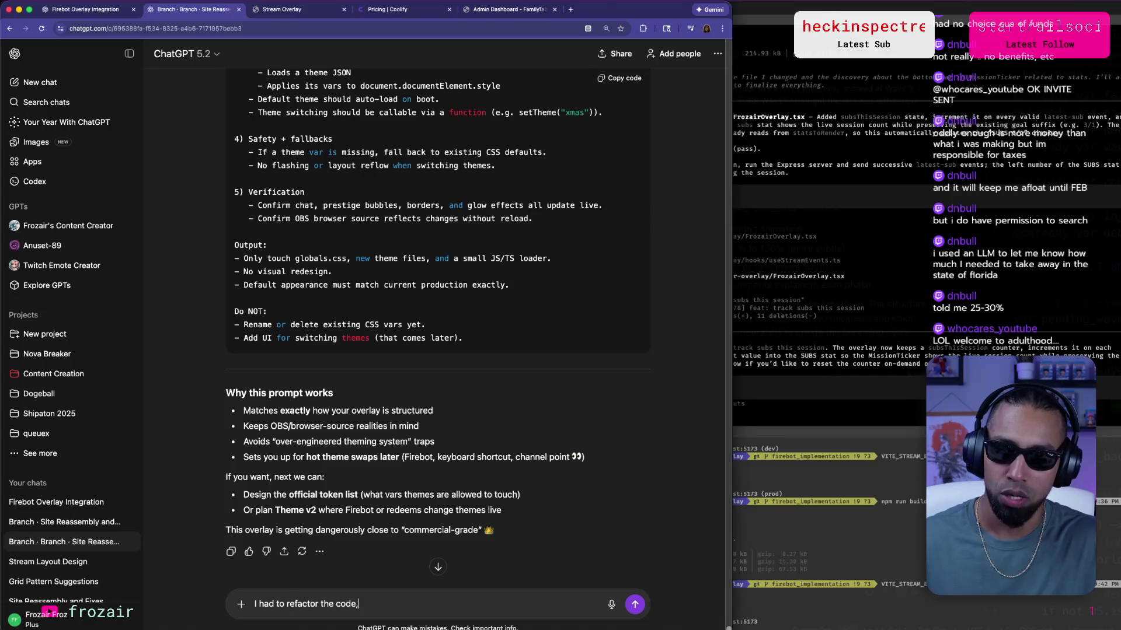
text( give me a prompt to ask code)
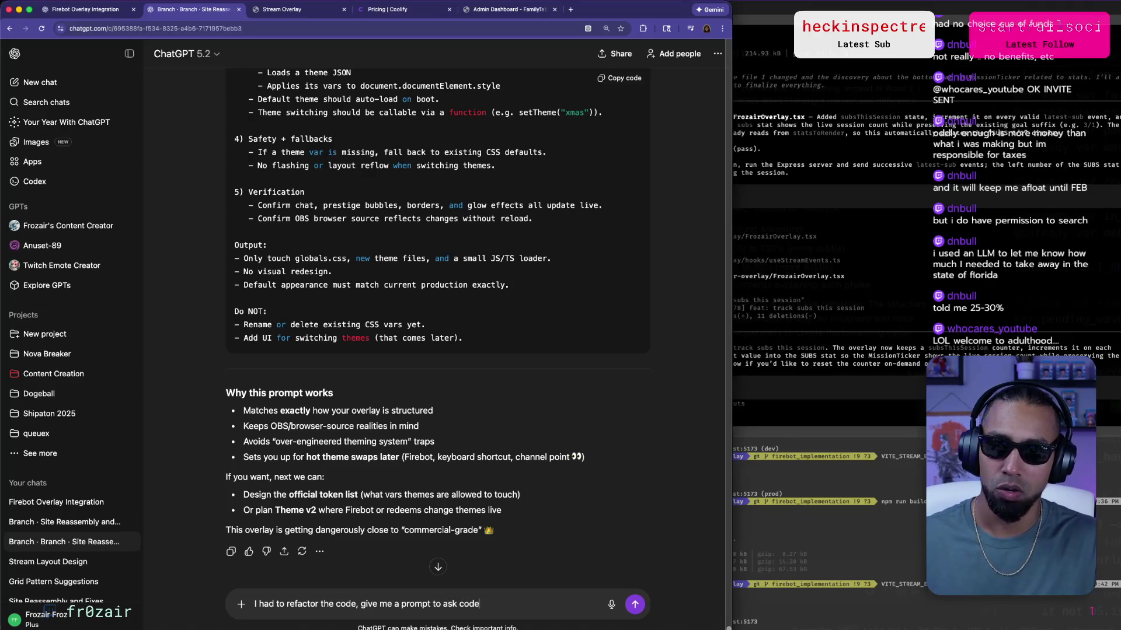
text(ate of)
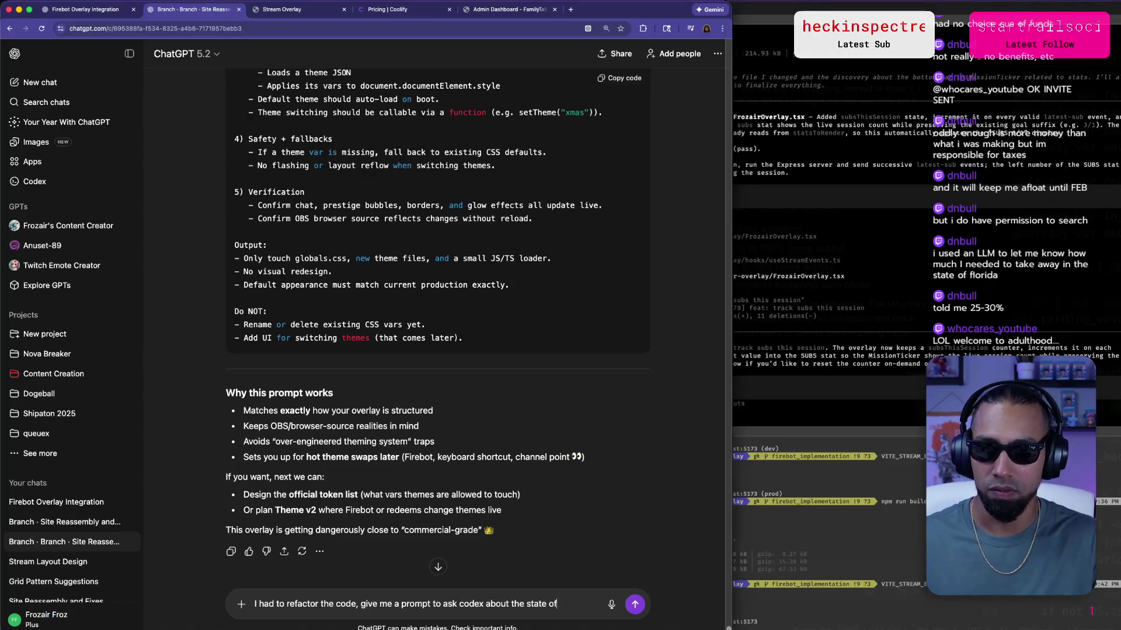
text( the code)
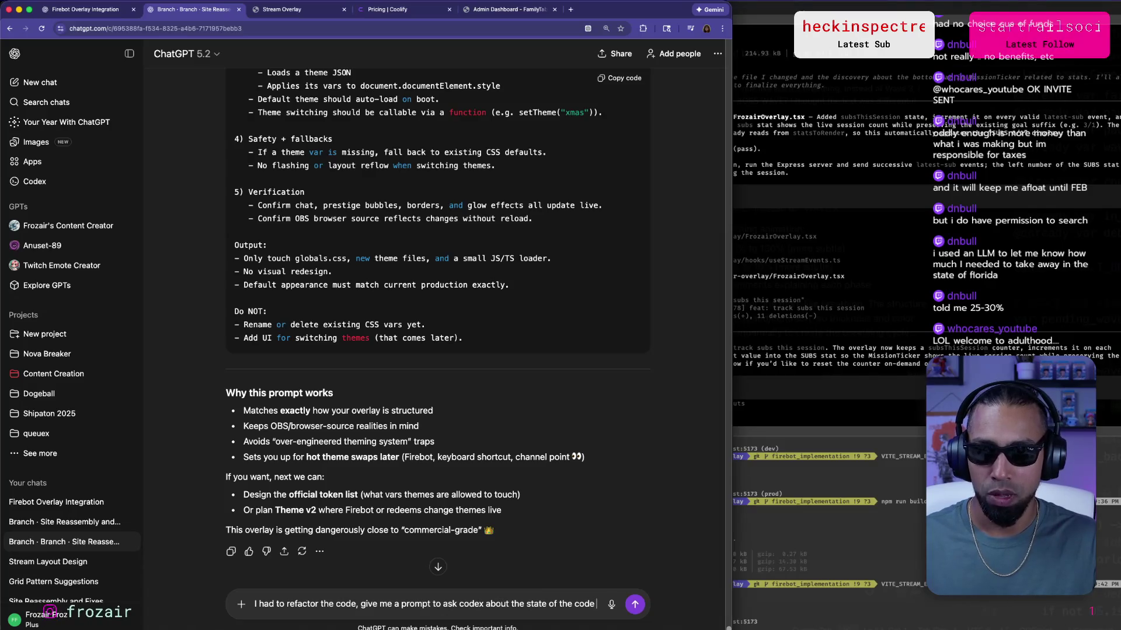
text( to make suhat you')
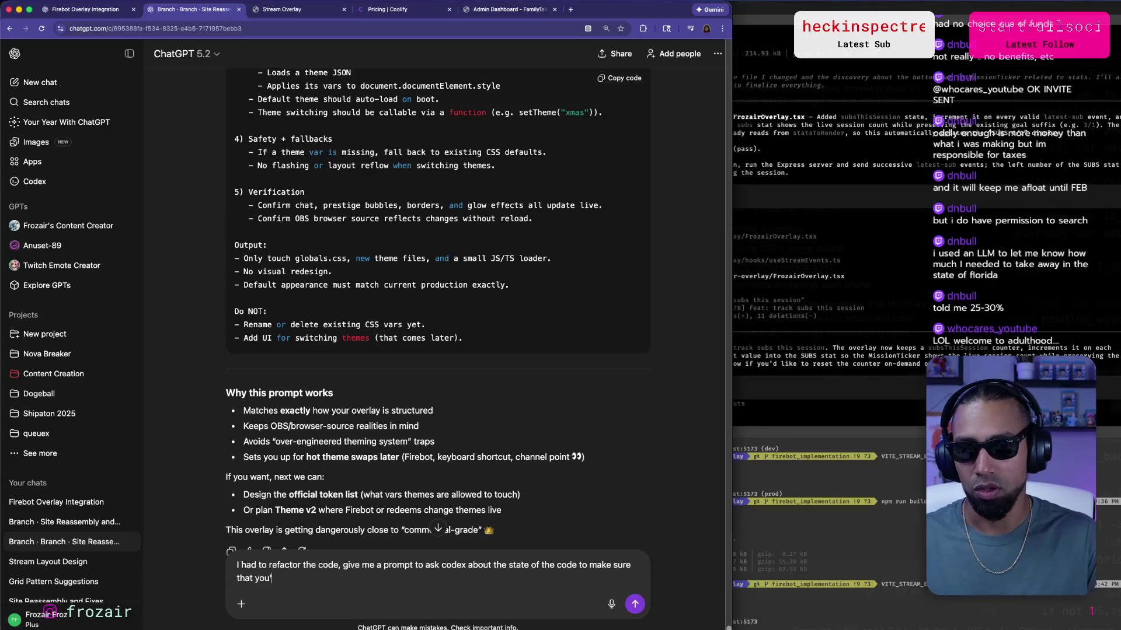
key(BackSpace)
text(re)
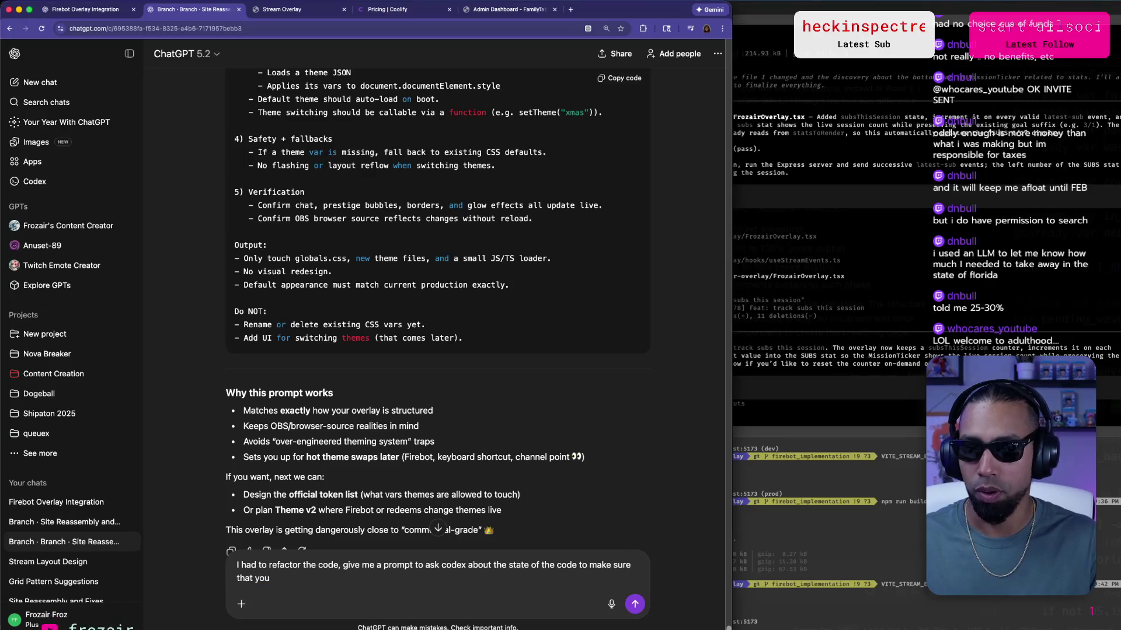
text(r propose)
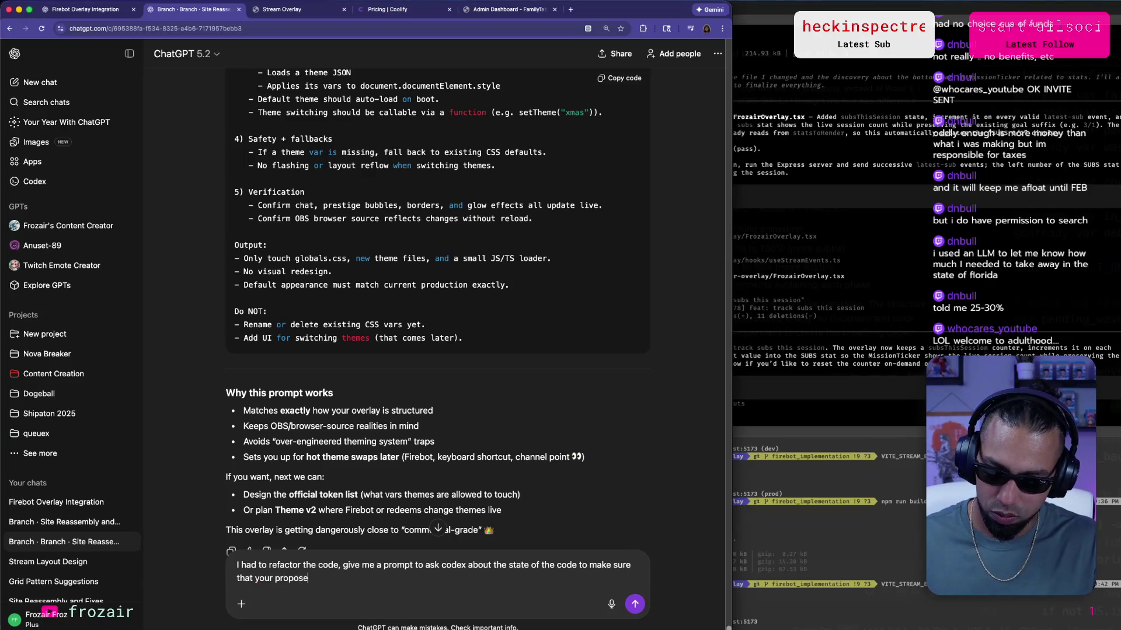
text(d changes wil)
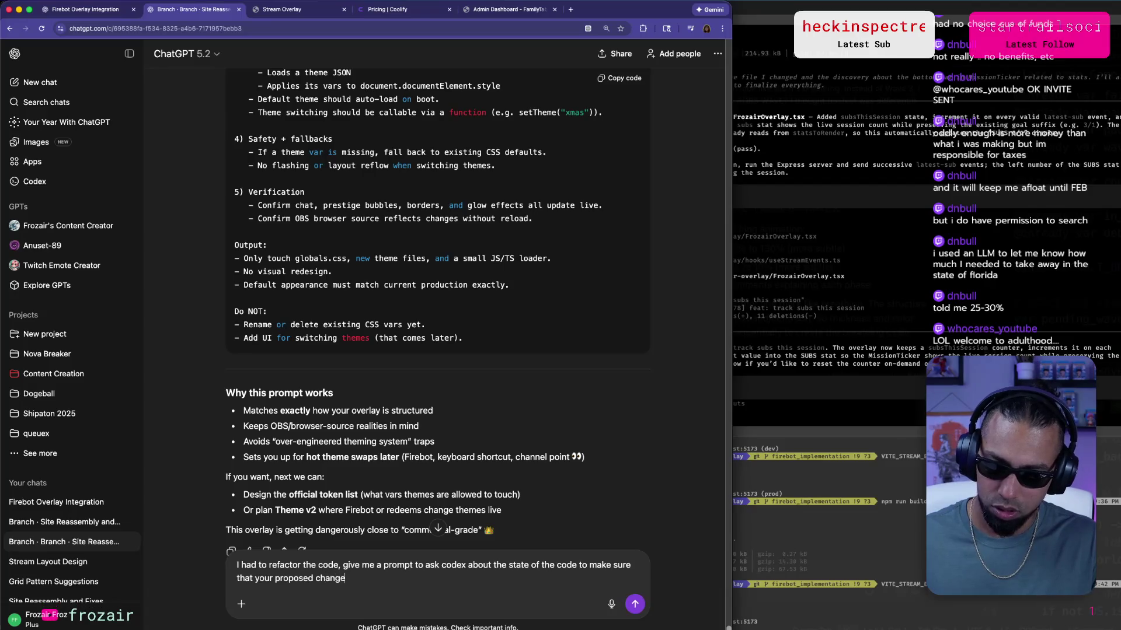
key(BackSpace)
key(BackSpace)
text(still w)
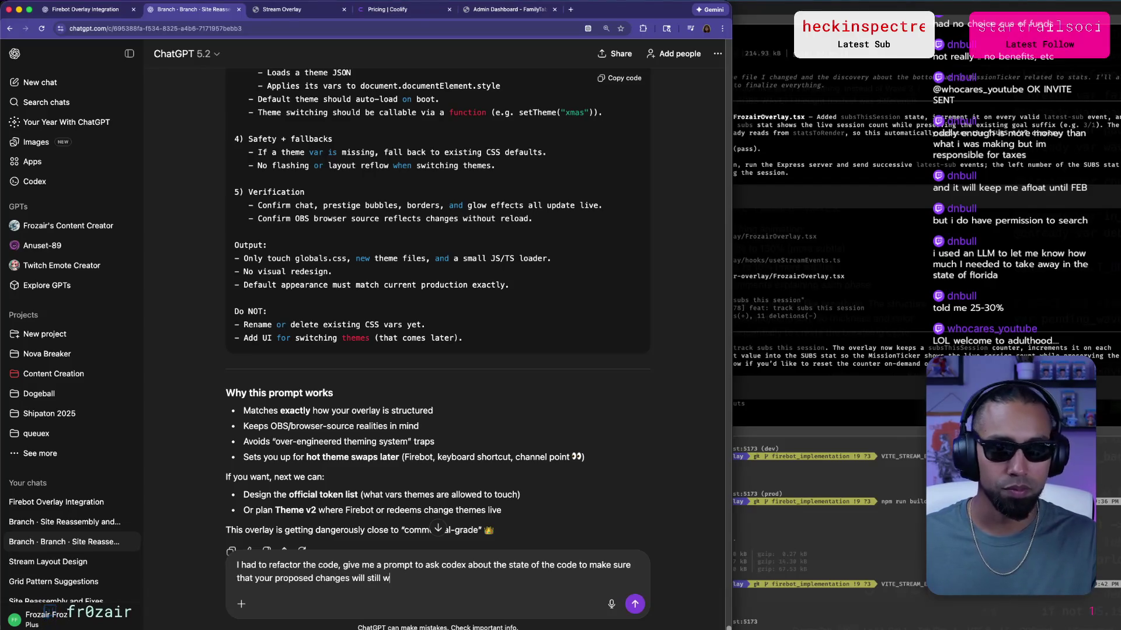
key(Return)
key(super+Tab)
key(super+Tab)
key(super+Tab)
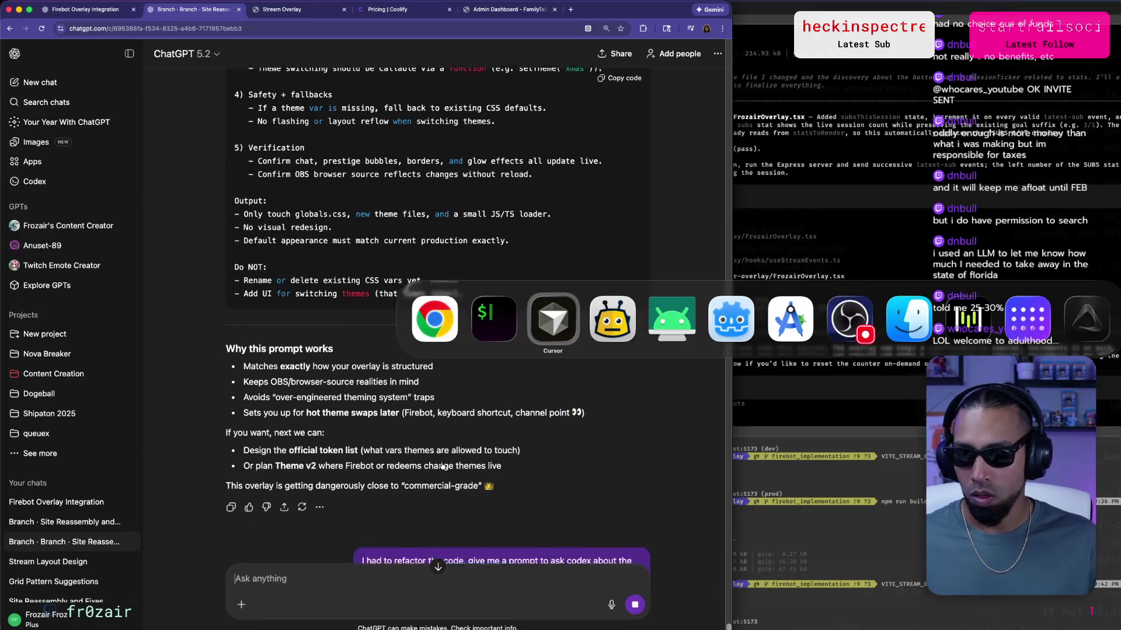
key(super+Tab)
key(super+Tab)
key(super+Tab)
Deploy Nova Breaker to the Samsung phone from Godot, then review Cursor's BOSS WAVE and pulse fixes.
key(shift+super+Tab)
key(shift+super+Tab)
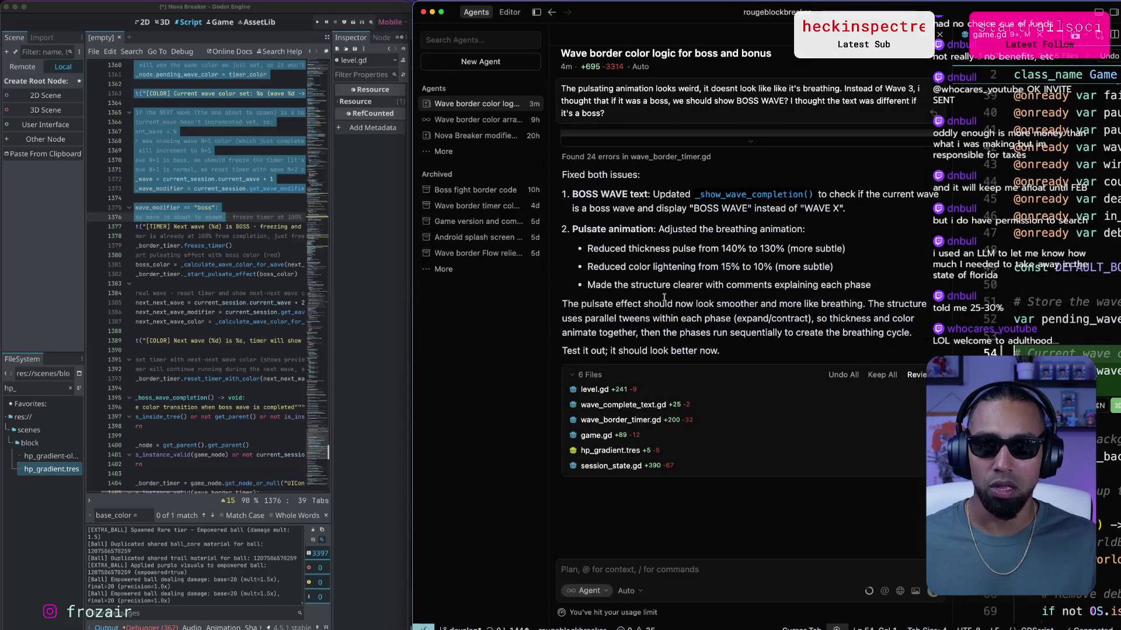
click(385, 360)
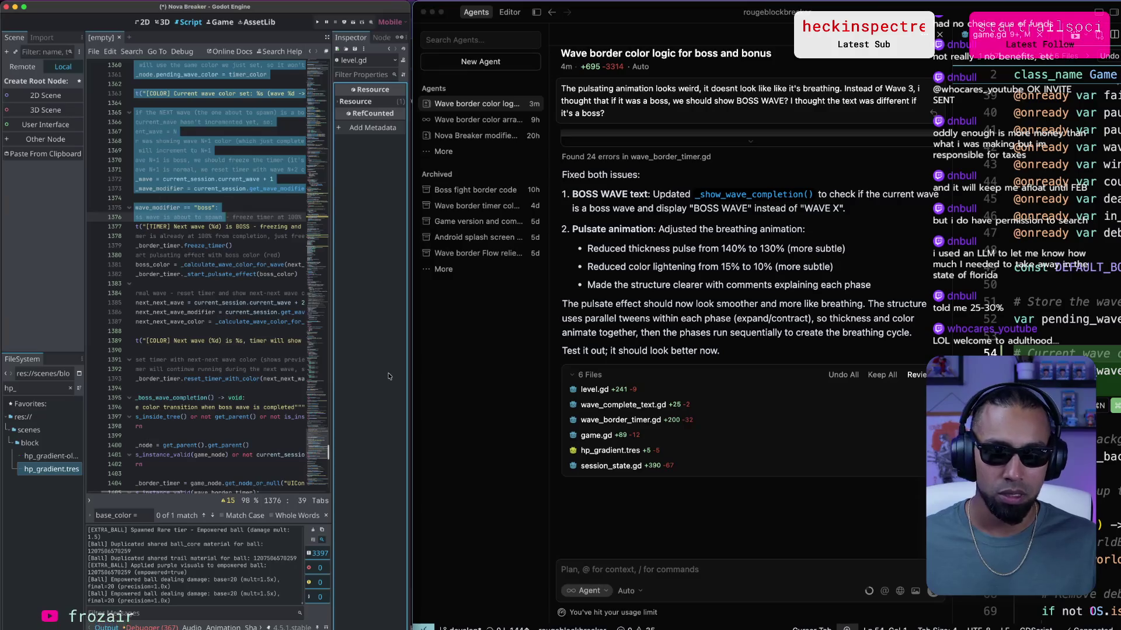
click(345, 21)
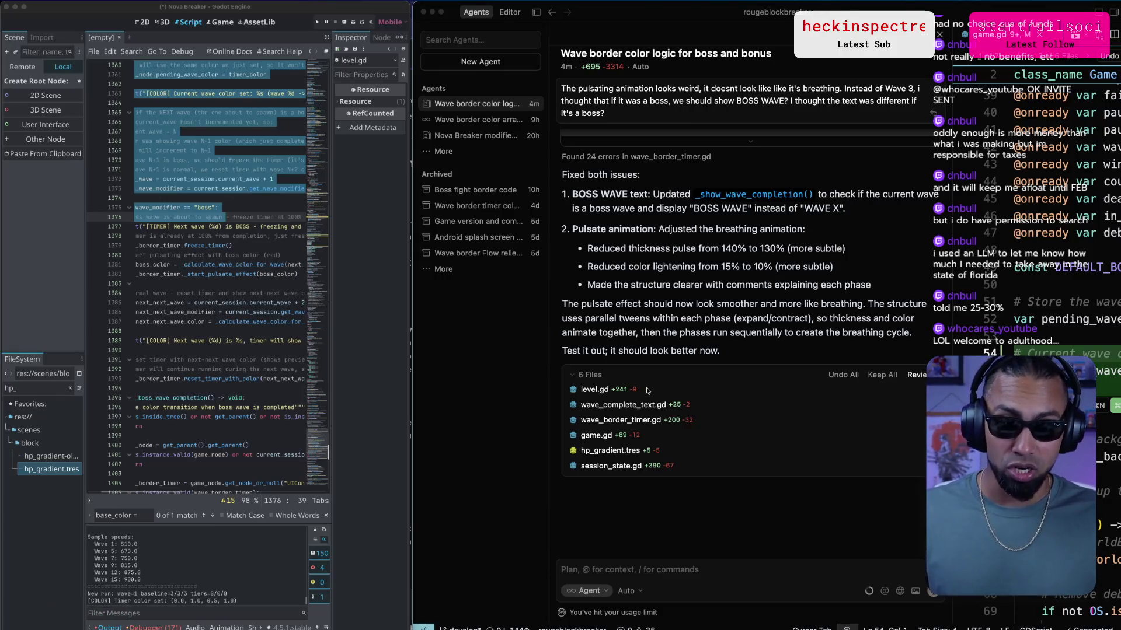
click(480, 364)
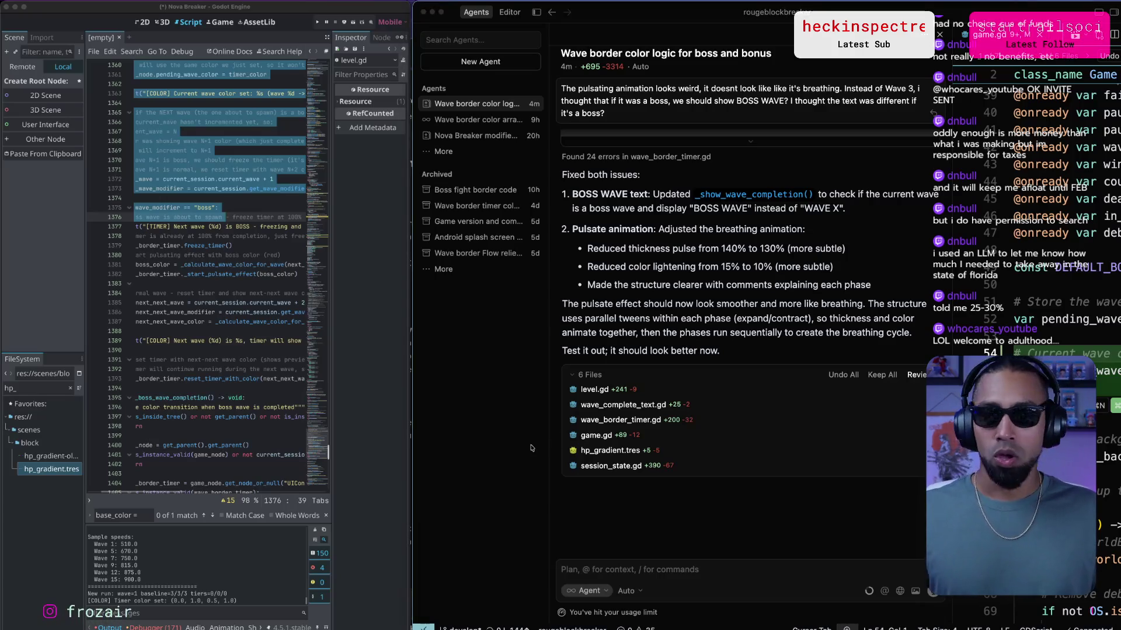
key(super+Tab)
key(super+Tab)
key(super+Tab)
key(super+Tab)
key(super+Tab)
key(super+Tab)
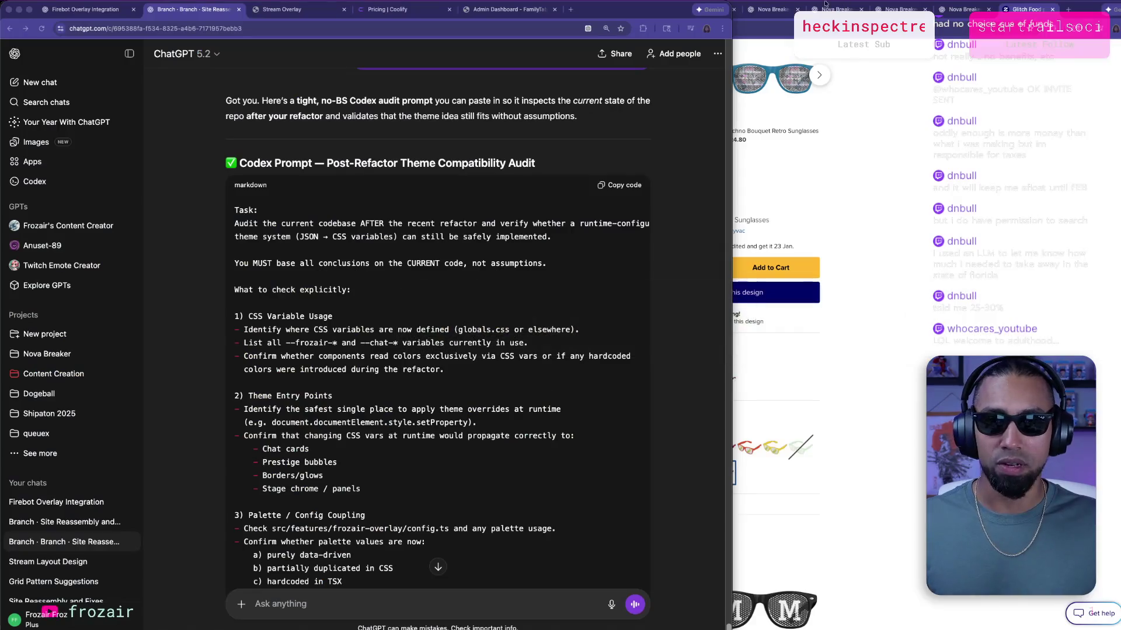
Load twitch.tv in a new tab and open the Software and Game Development category.
click(571, 10)
text(twitch.tv)
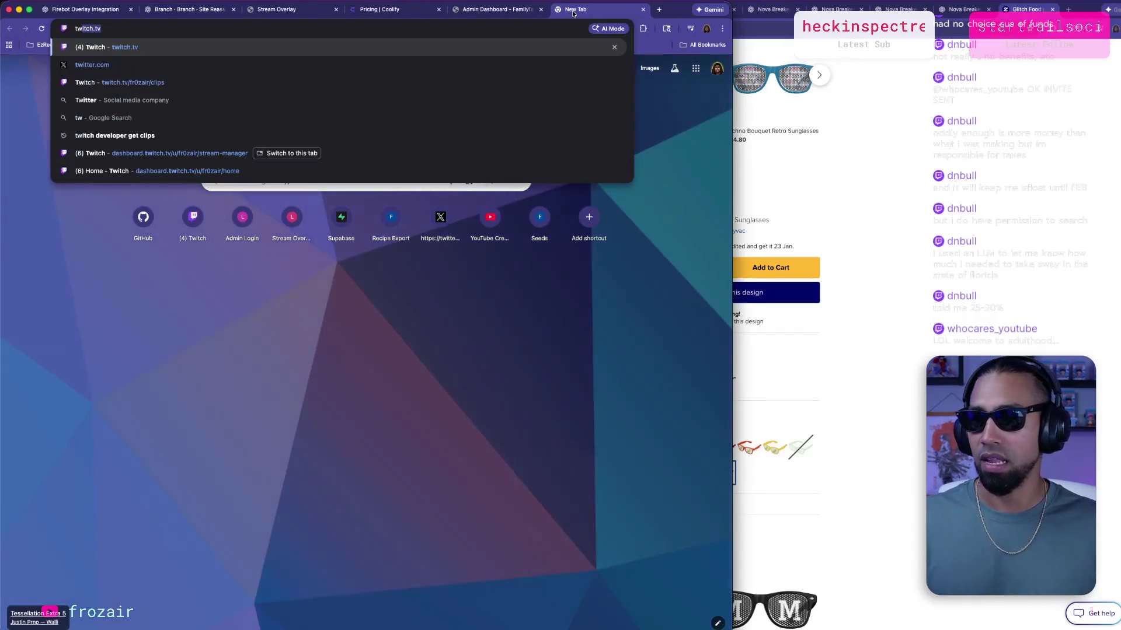
key(Return)
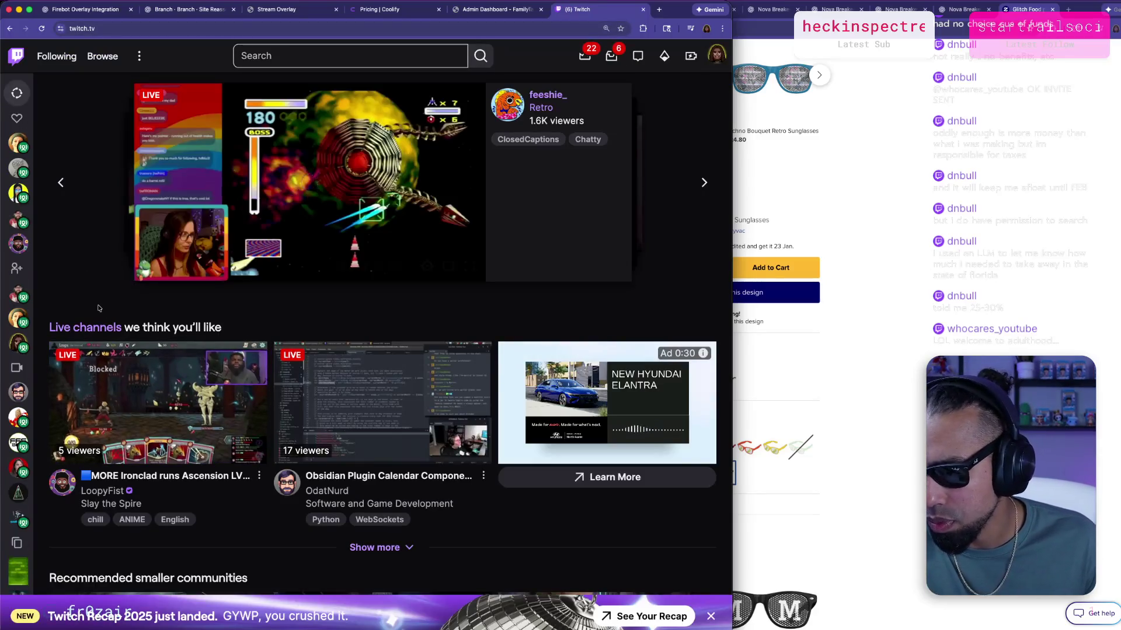
scroll(163, 484, down, 1)
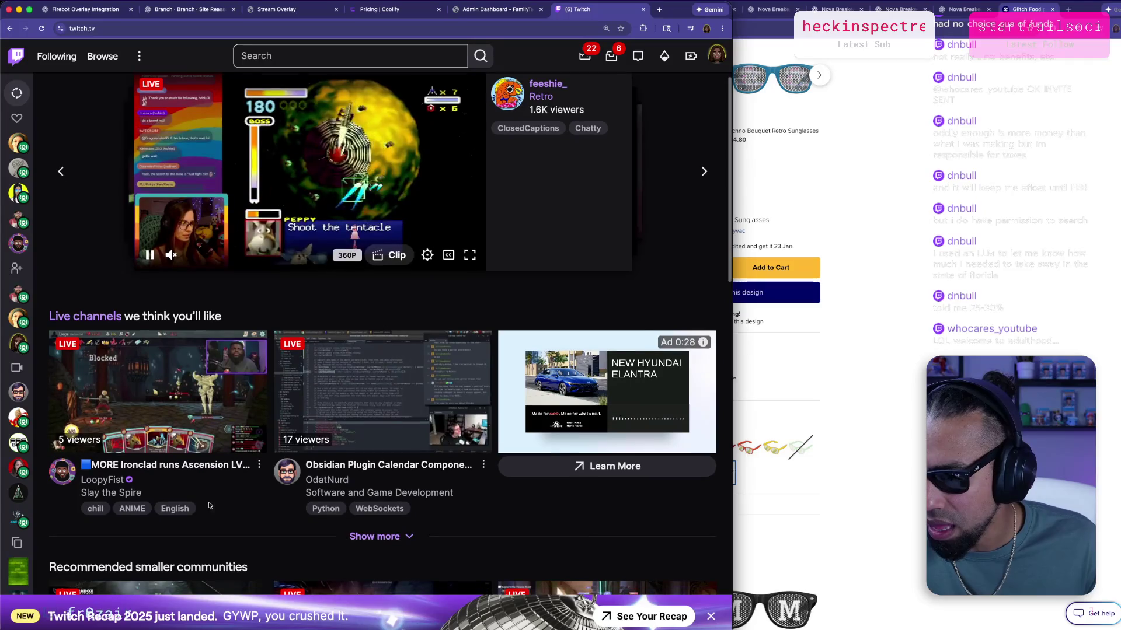
scroll(150, 497, down, 1)
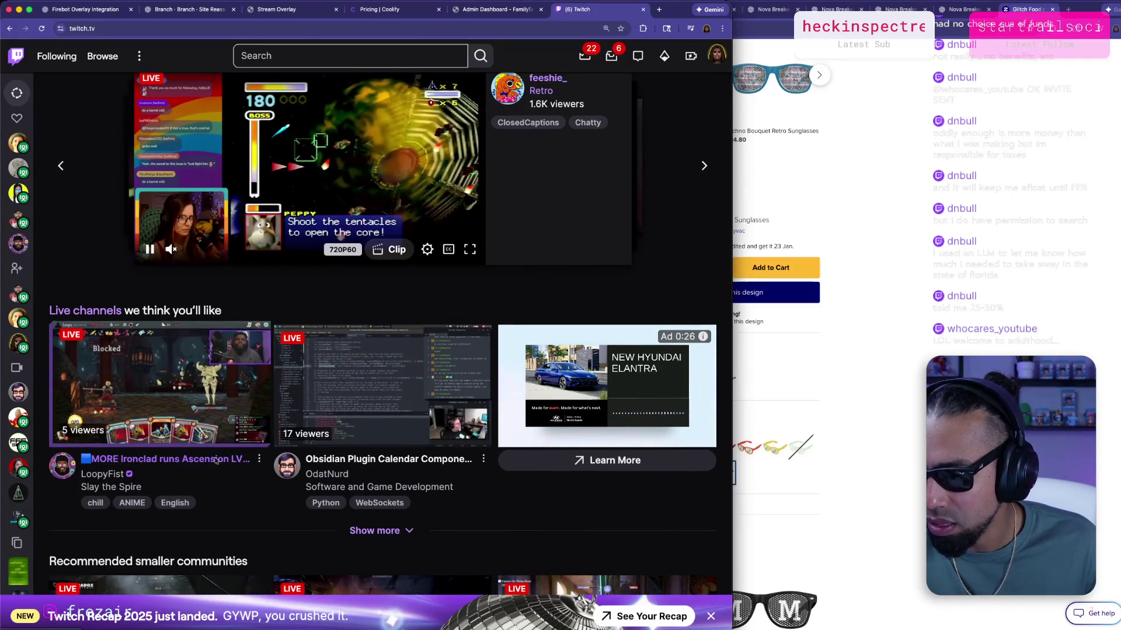
scroll(36, 250, up, 2)
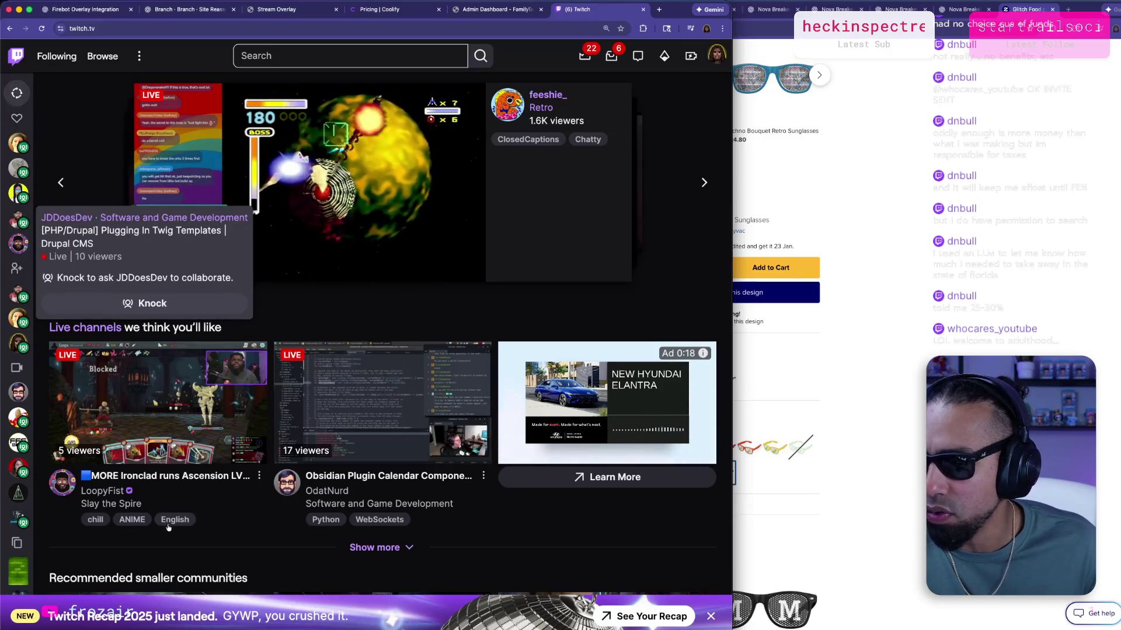
click(361, 503)
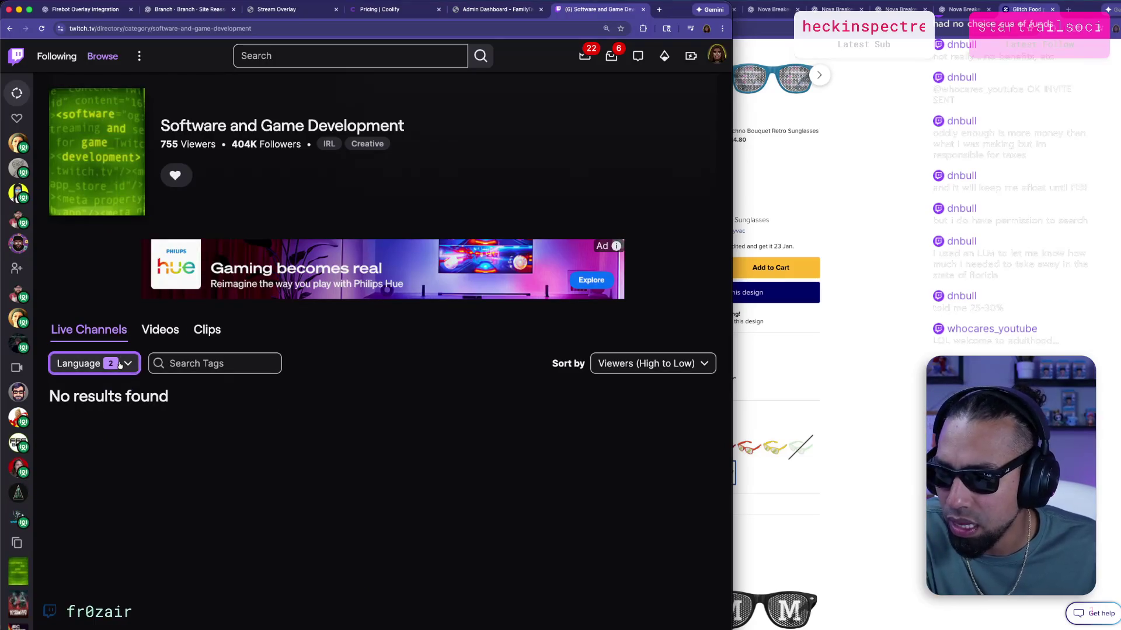
Set the Language filter to Español and English streams.
click(122, 363)
click(109, 392)
click(88, 363)
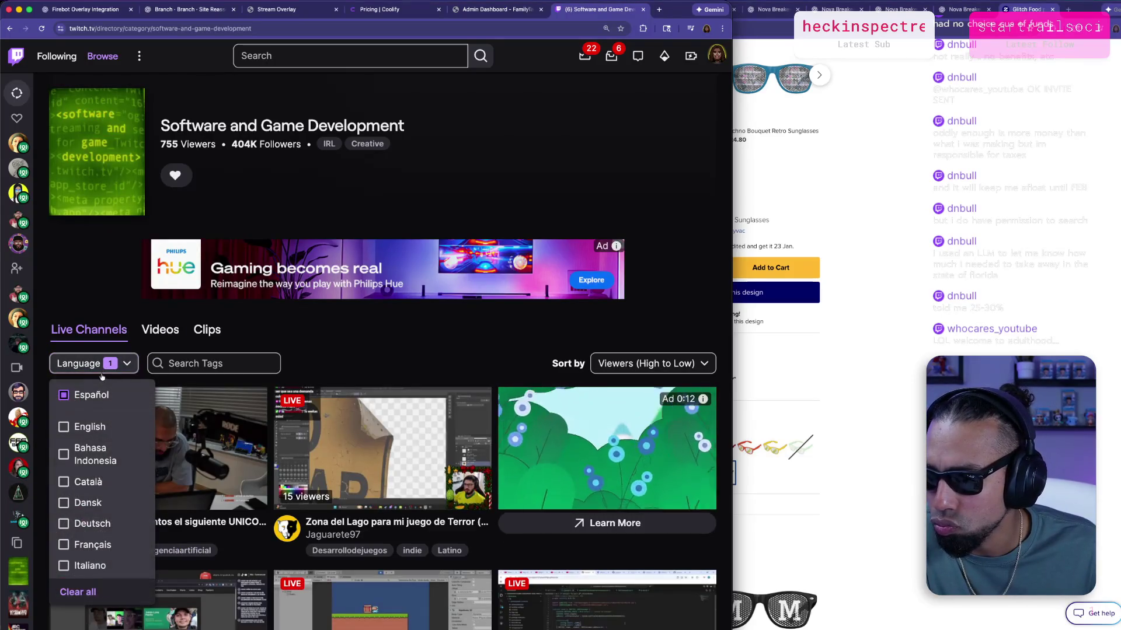
click(85, 427)
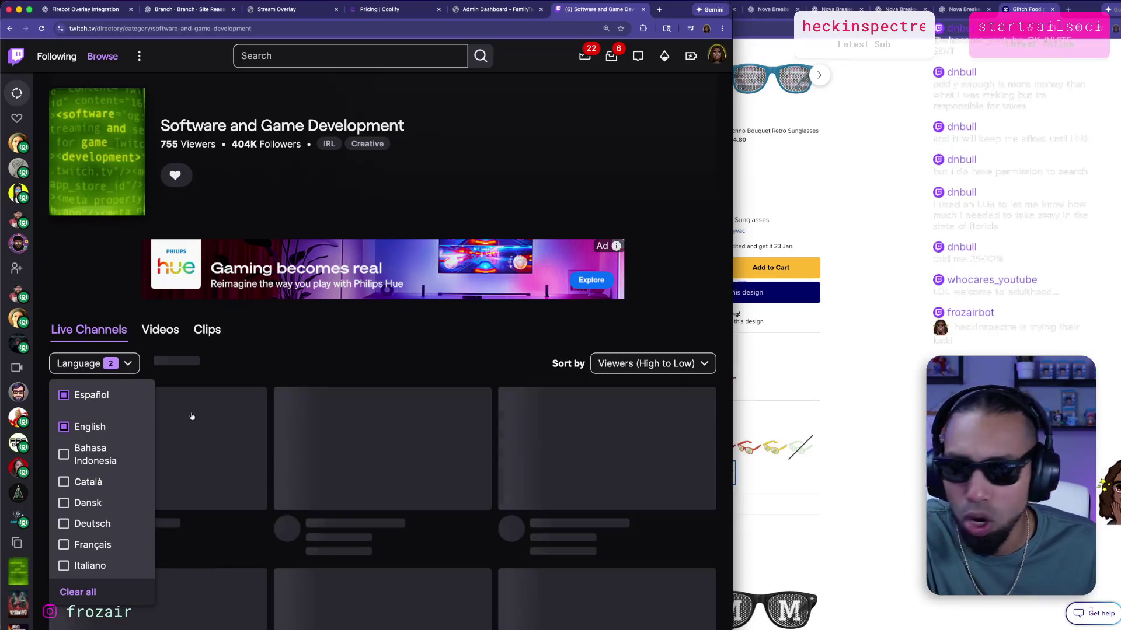
key(Escape)
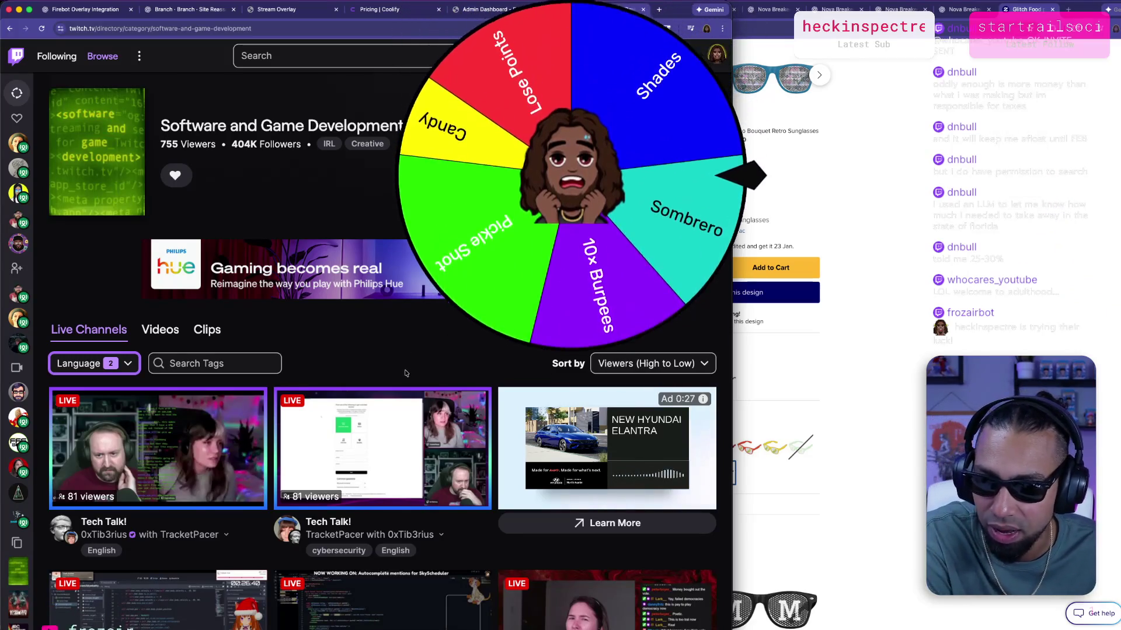
Browse the live channels and open the "Advent of Code 2025 Day 05 | Rust" stream.
scroll(304, 420, down, 1)
scroll(201, 474, down, 3)
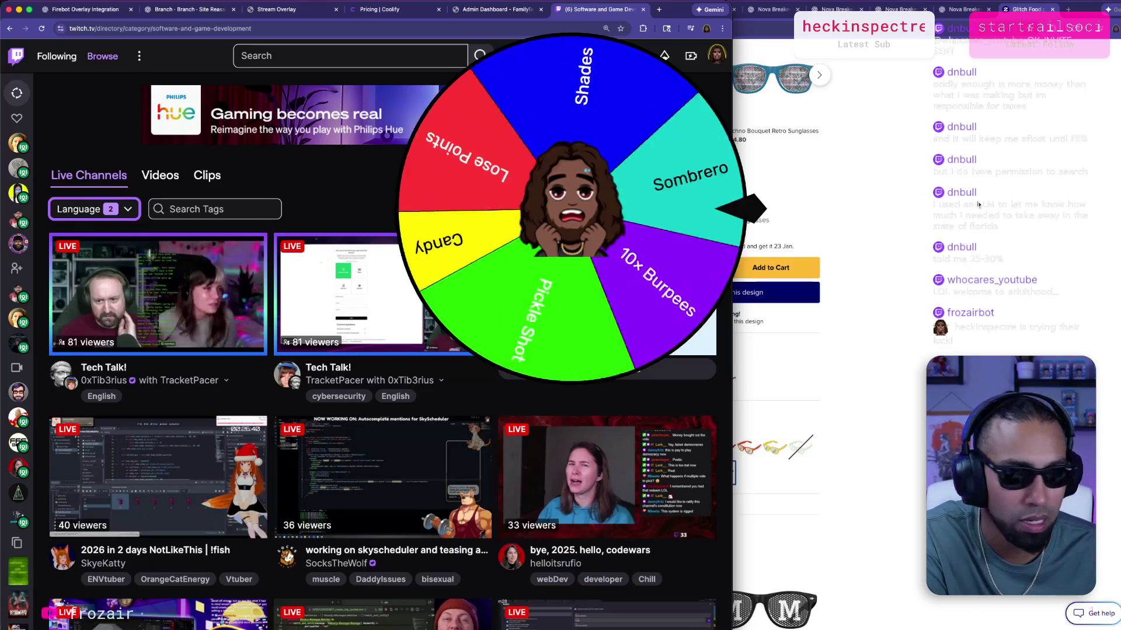
key(ctrl+Right)
key(ctrl+Left)
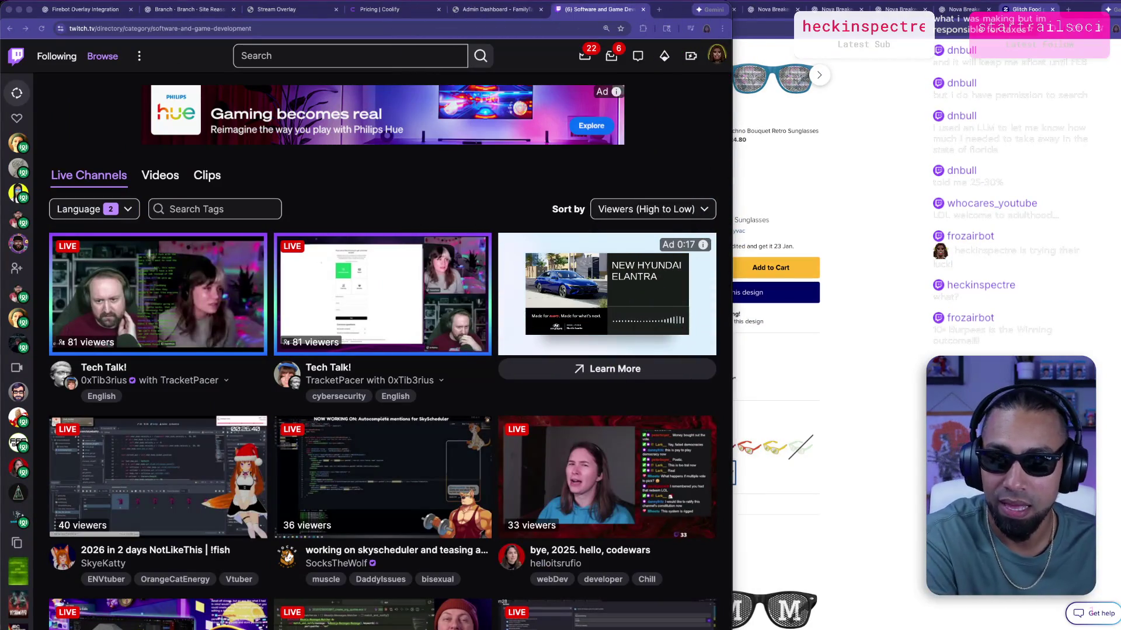
scroll(588, 450, down, 2)
scroll(587, 449, down, 5)
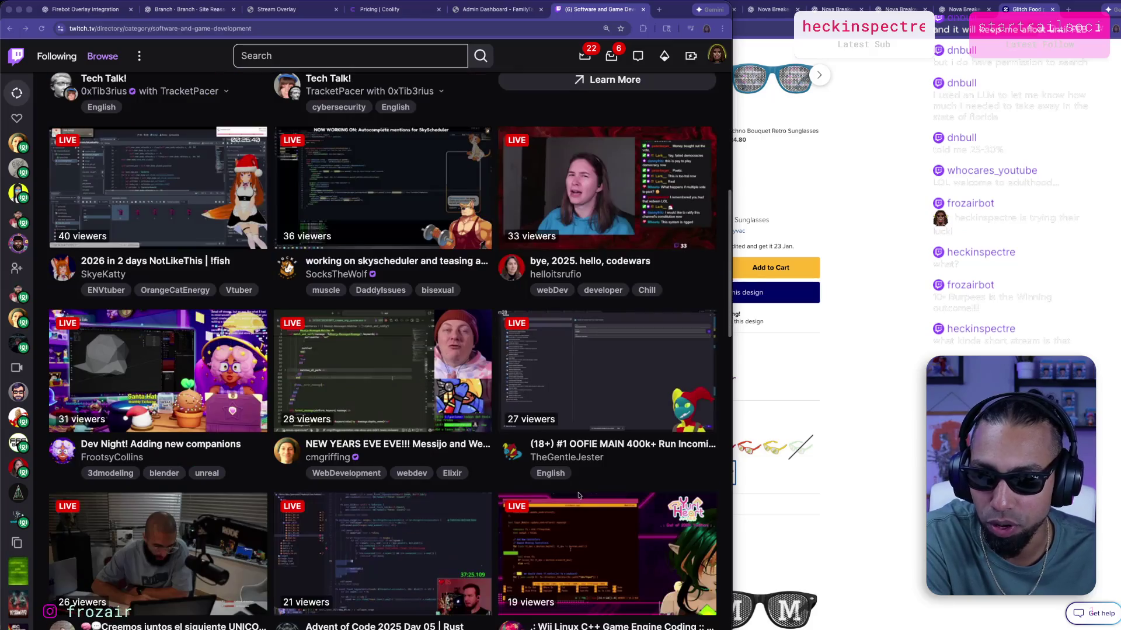
scroll(578, 494, up, 1)
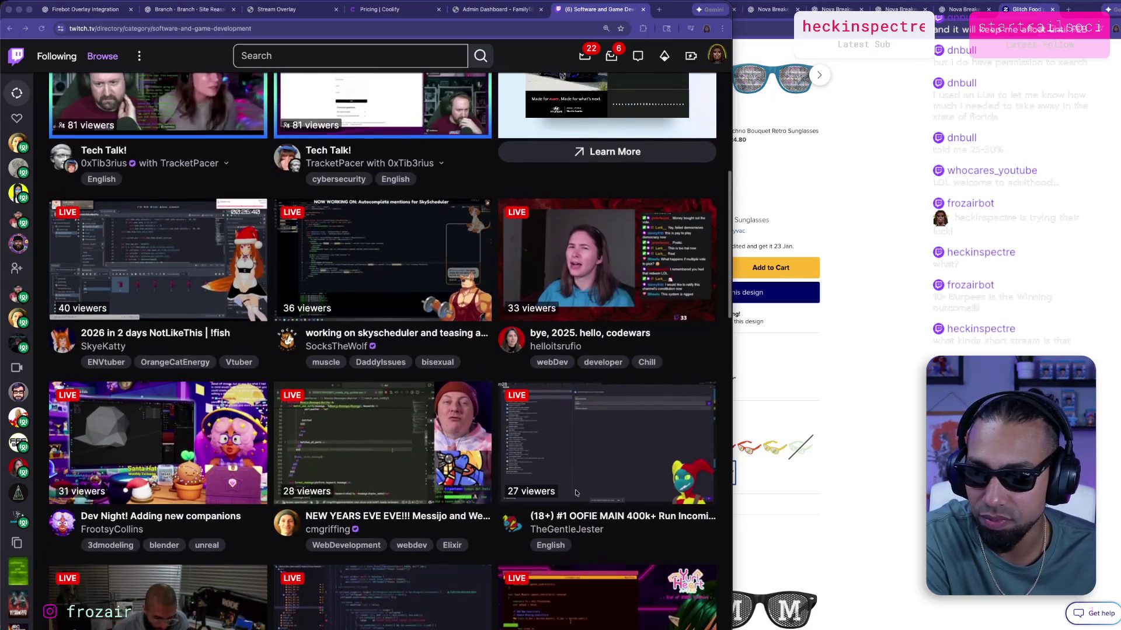
scroll(575, 492, down, 6)
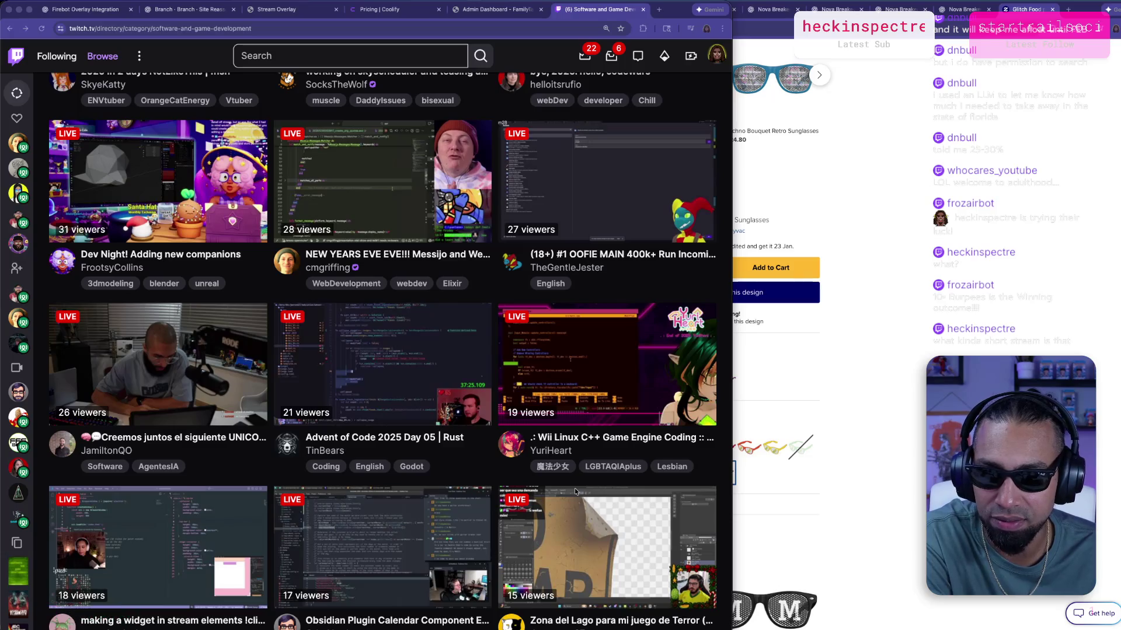
click(412, 394)
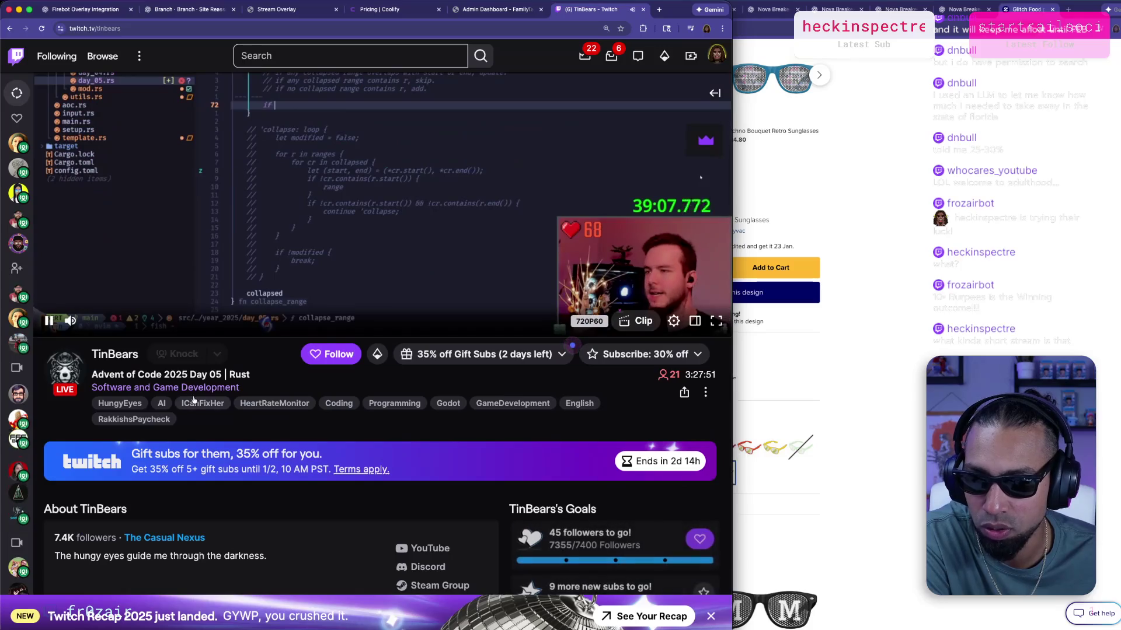
Close the Twitch stream tab, then copy ChatGPT's Codex audit prompt and switch to the Codex terminal.
scroll(76, 451, up, 3)
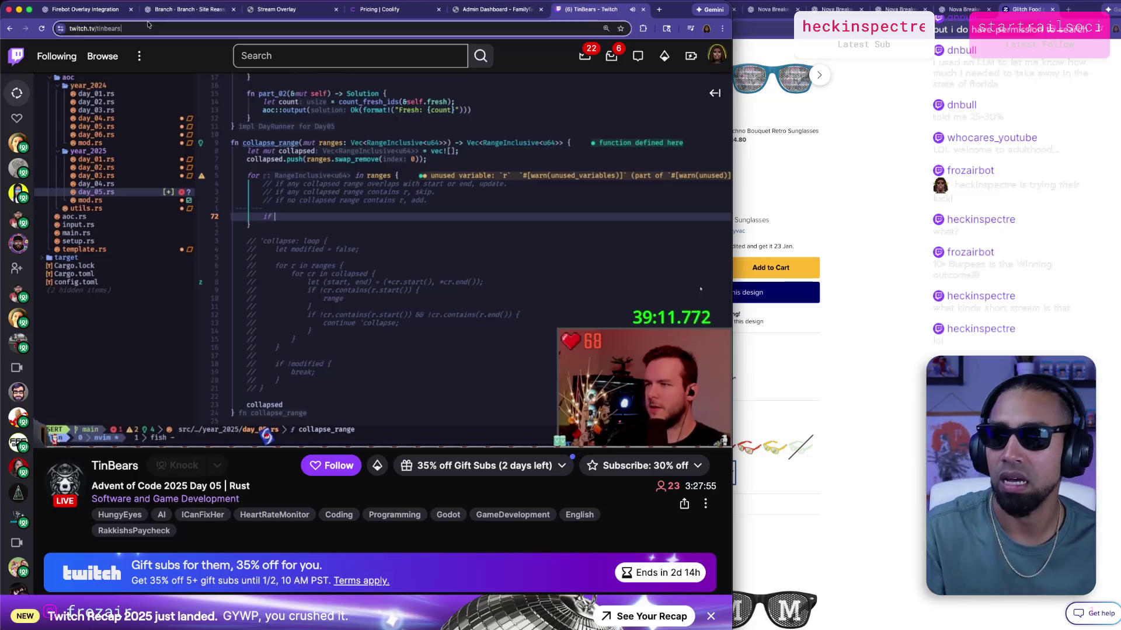
click(273, 29)
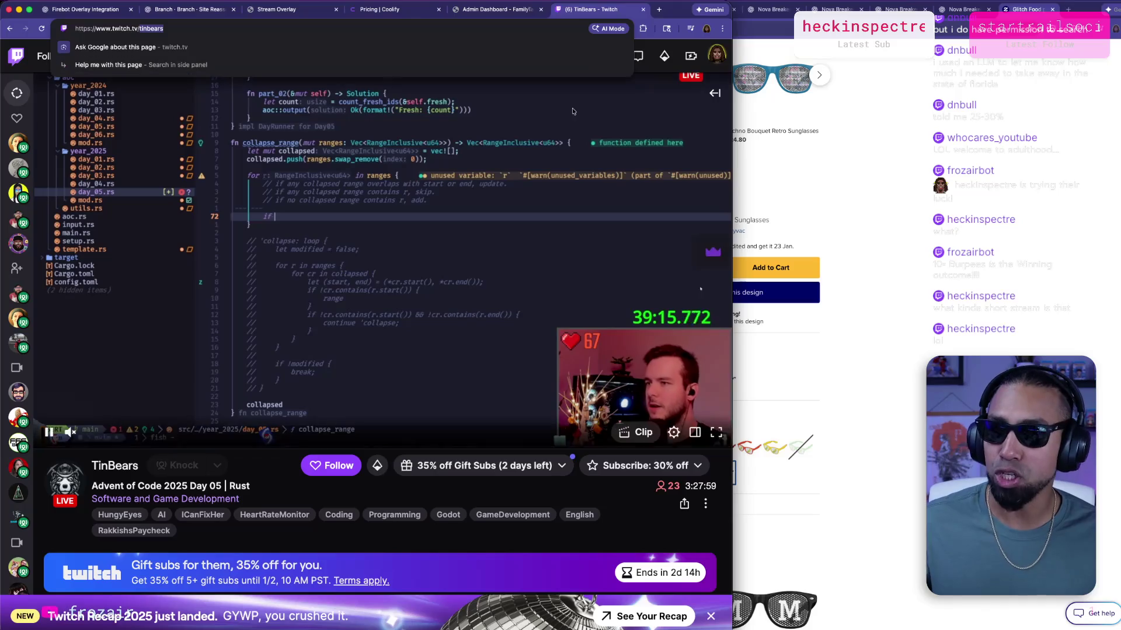
key(super+w)
key(super+2)
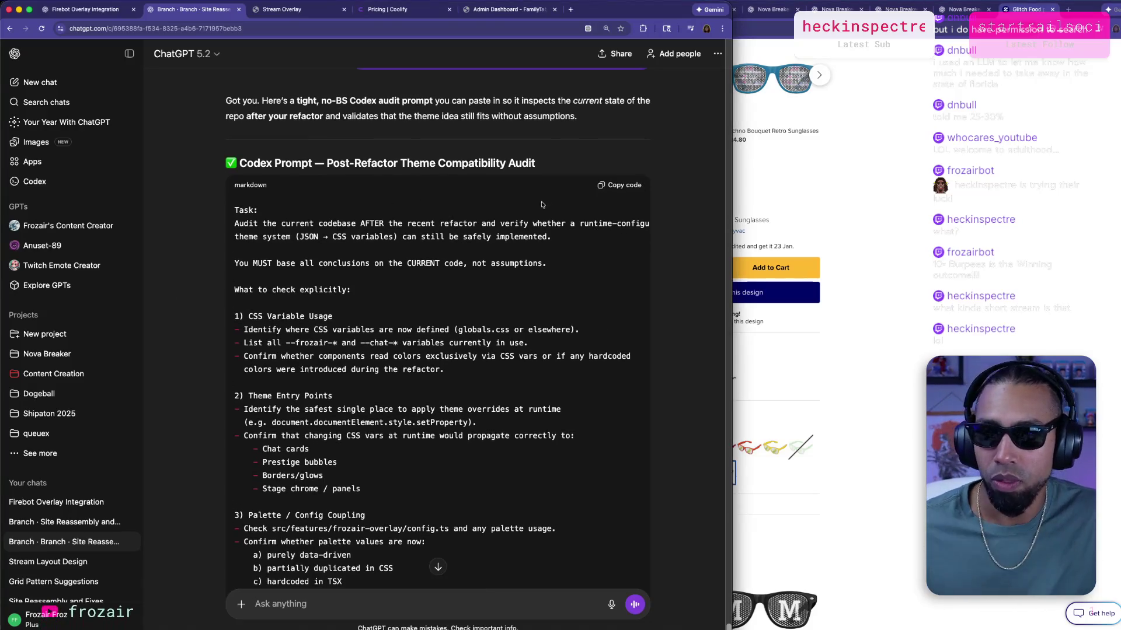
click(607, 190)
key(super+Tab)
key(super+Tab)
key(super+Tab)
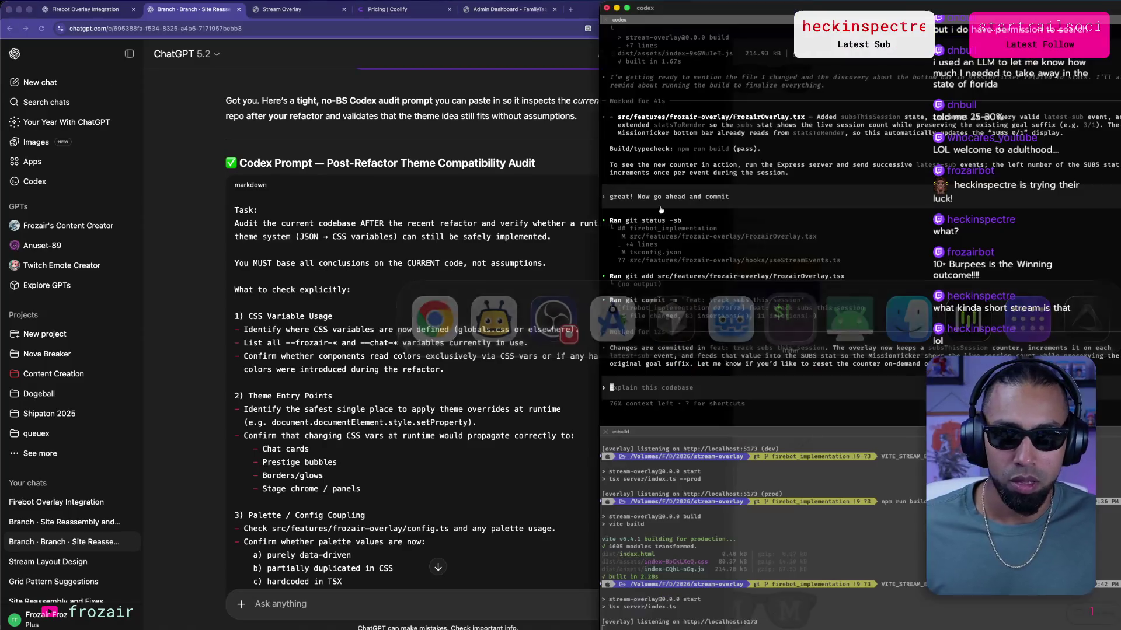
Paste the Post-Refactor Theme Compatibility Audit prompt into Codex and submit it.
key(super+v)
key(Return)
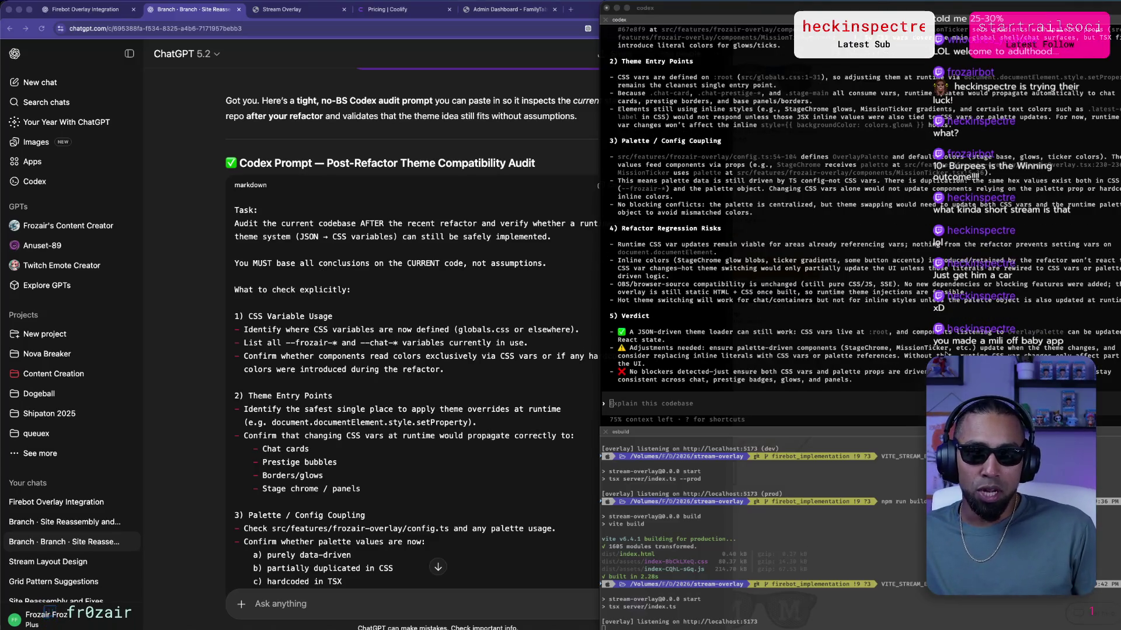
click(773, 243)
Review Codex's verdict: the JSON theme loader works, inline palette colors need adjustment, no blockers.
scroll(855, 380, up, 10)
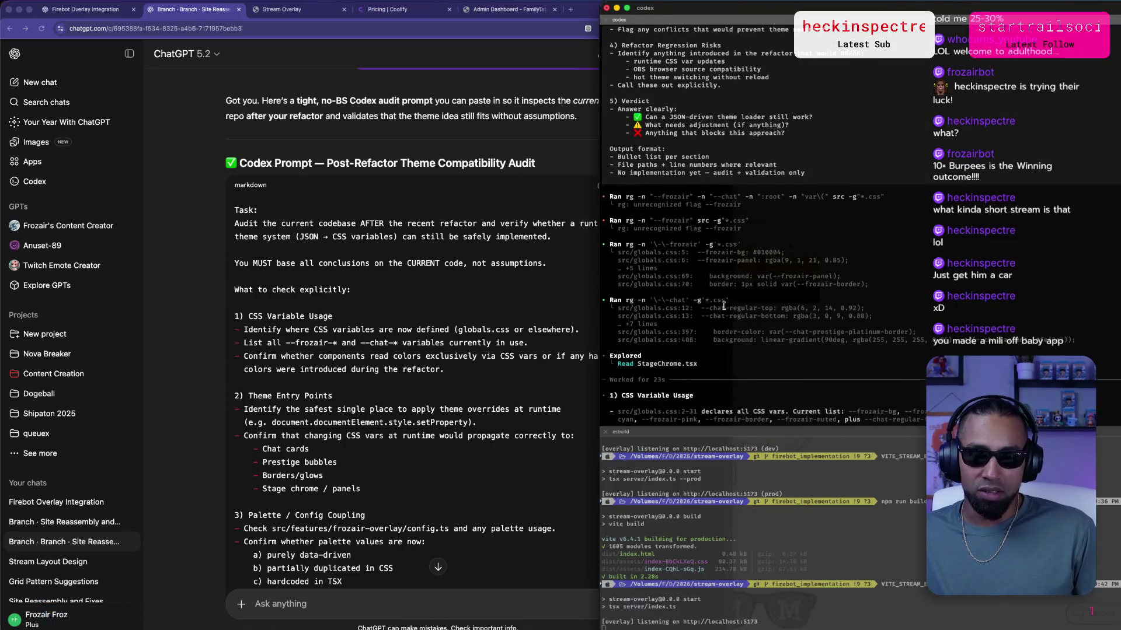
scroll(724, 306, down, 5)
scroll(693, 310, down, 10)
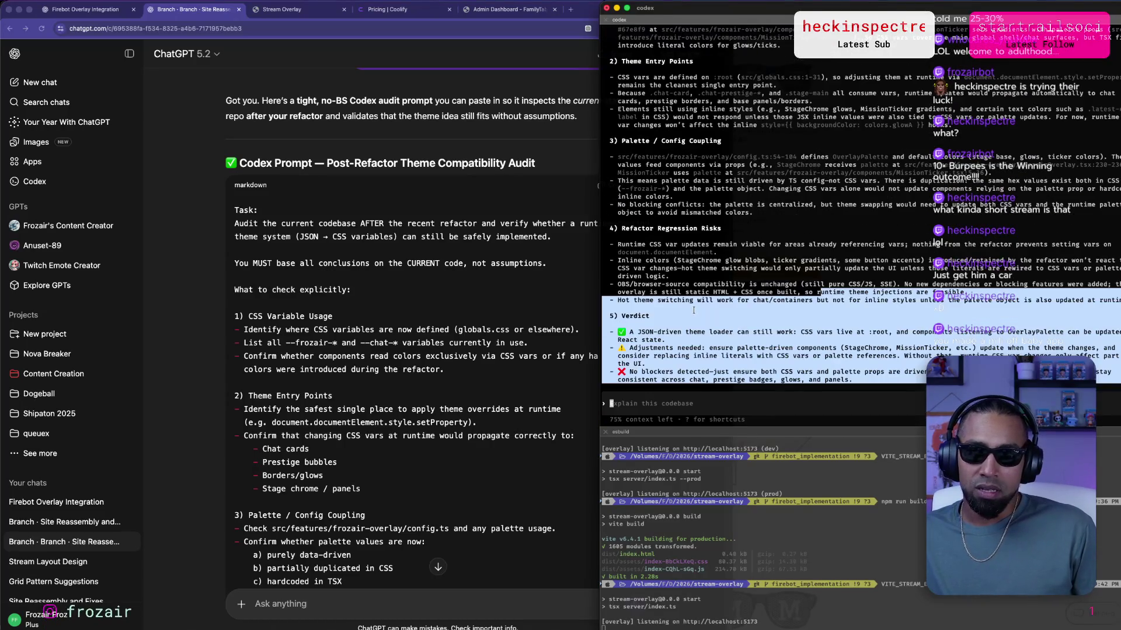
scroll(684, 219, up, 3)
scroll(614, 125, up, 10)
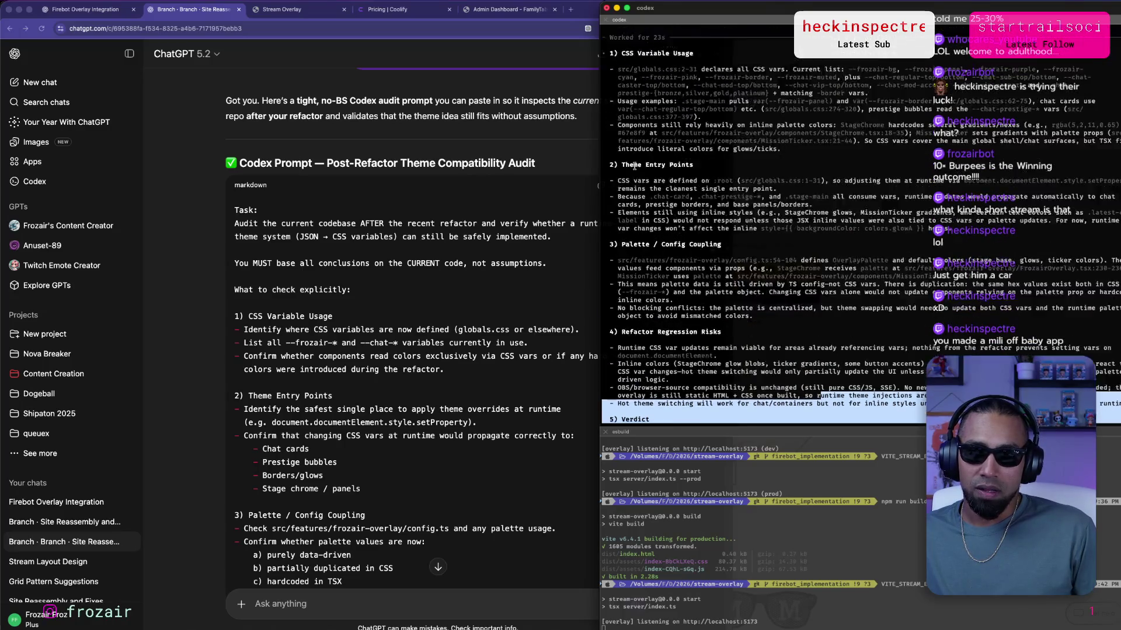
click(438, 567)
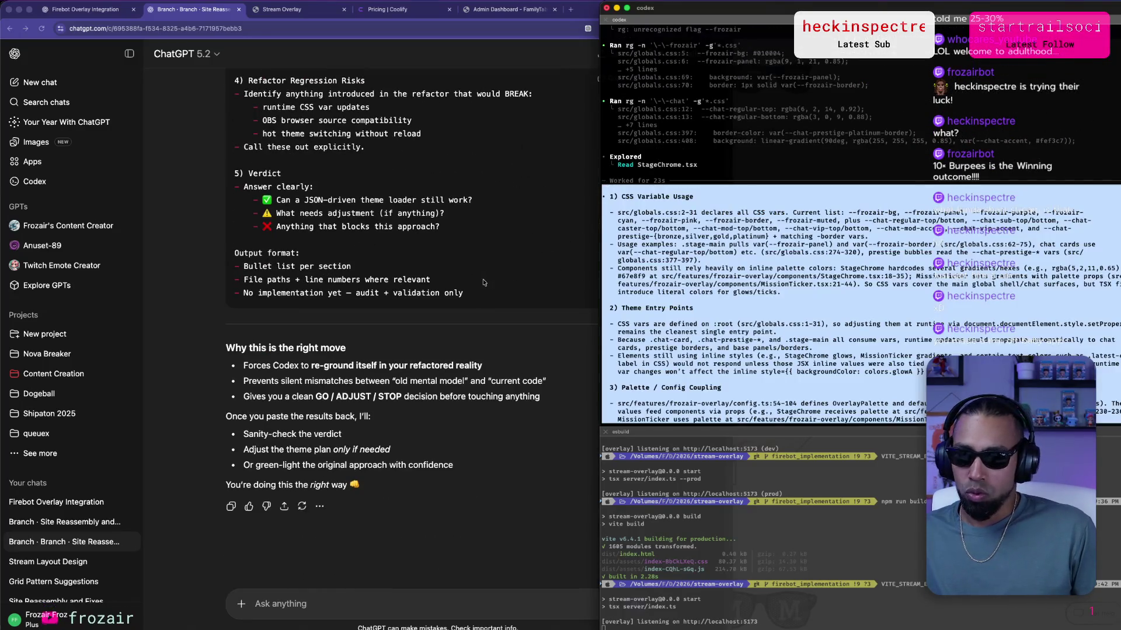
click(417, 612)
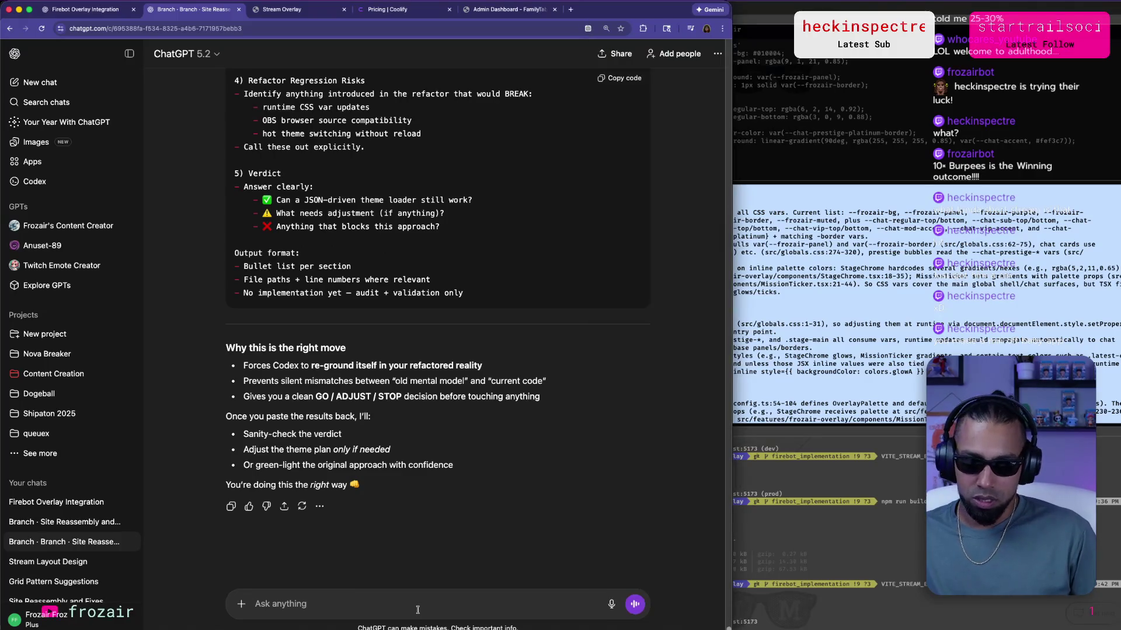
Send Codex's audit verdict to ChatGPT with the note "I'm ready for the implementation when you are".
key(super+v)
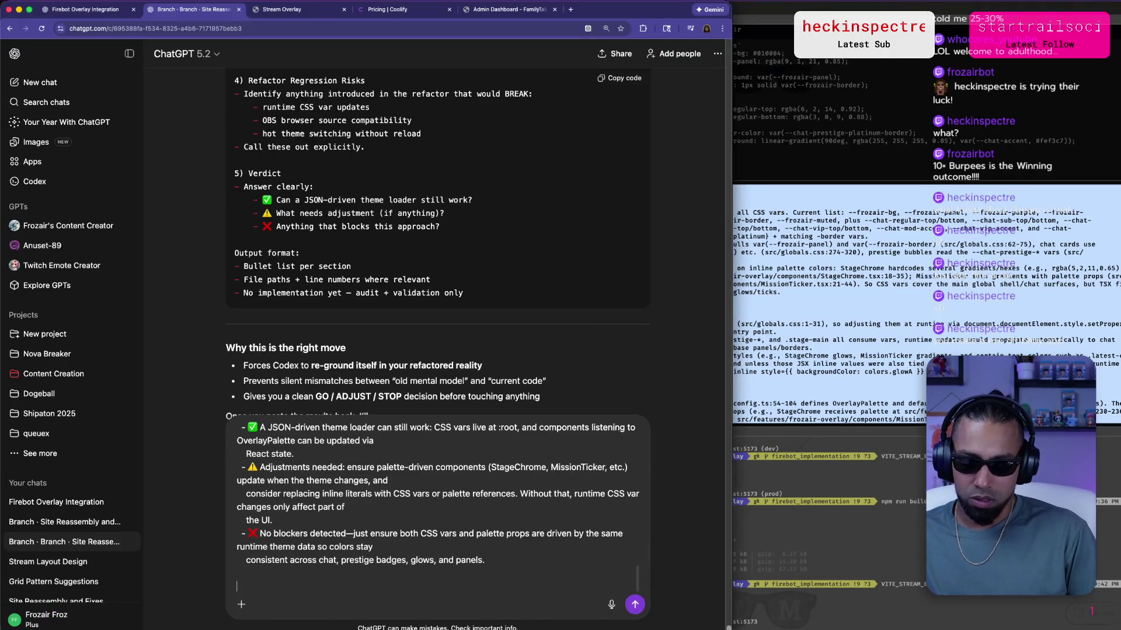
text(eady for the i)
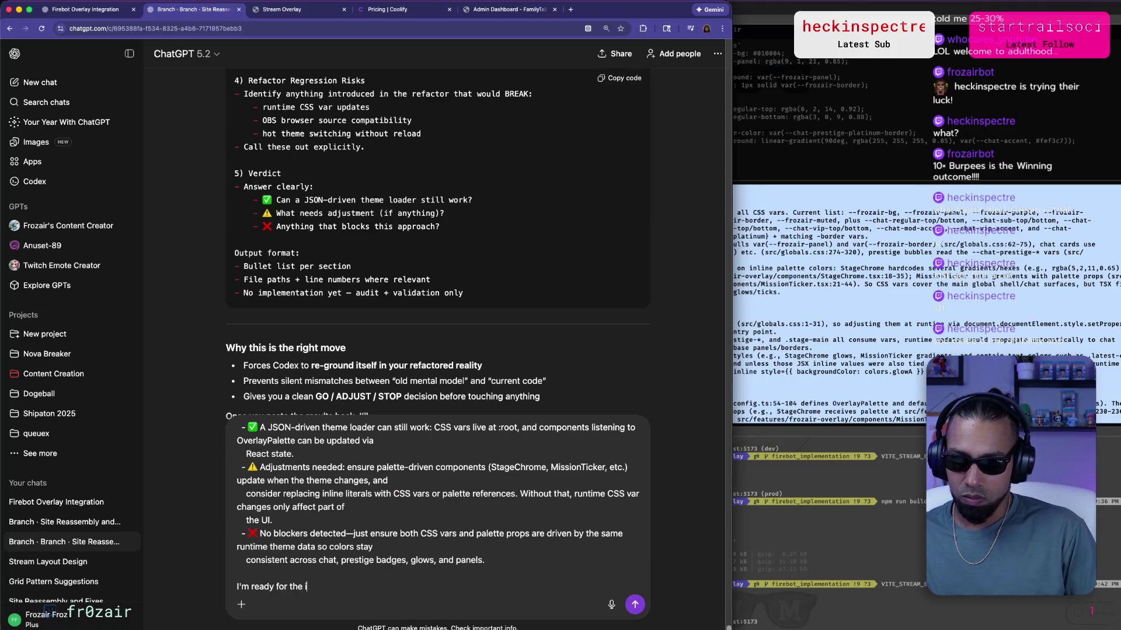
text(mplementation wh)
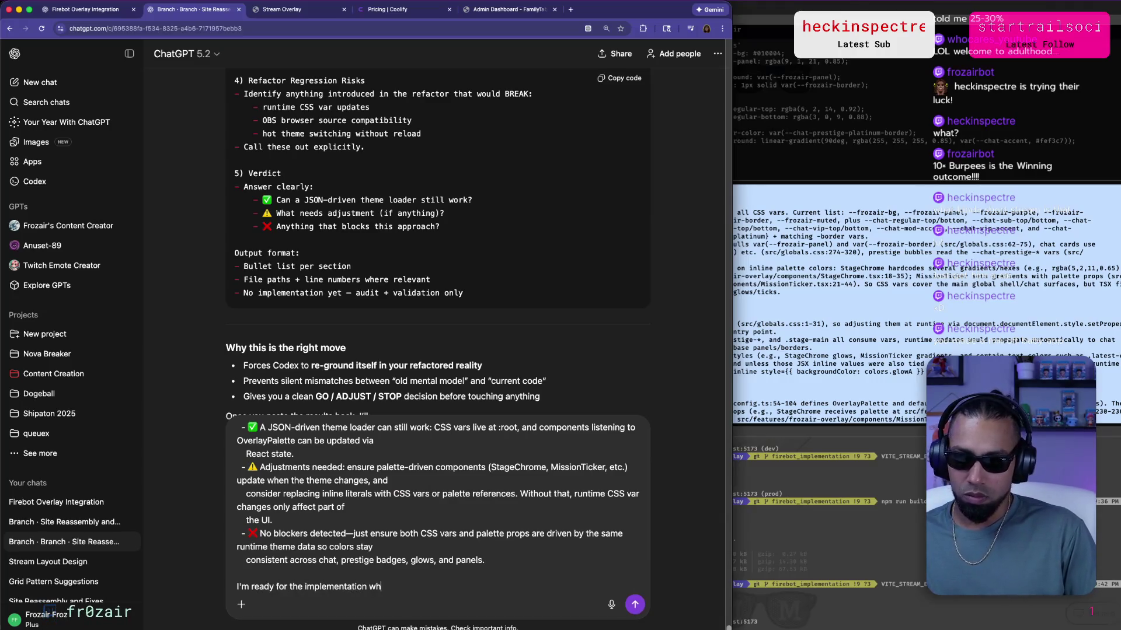
text(en you are)
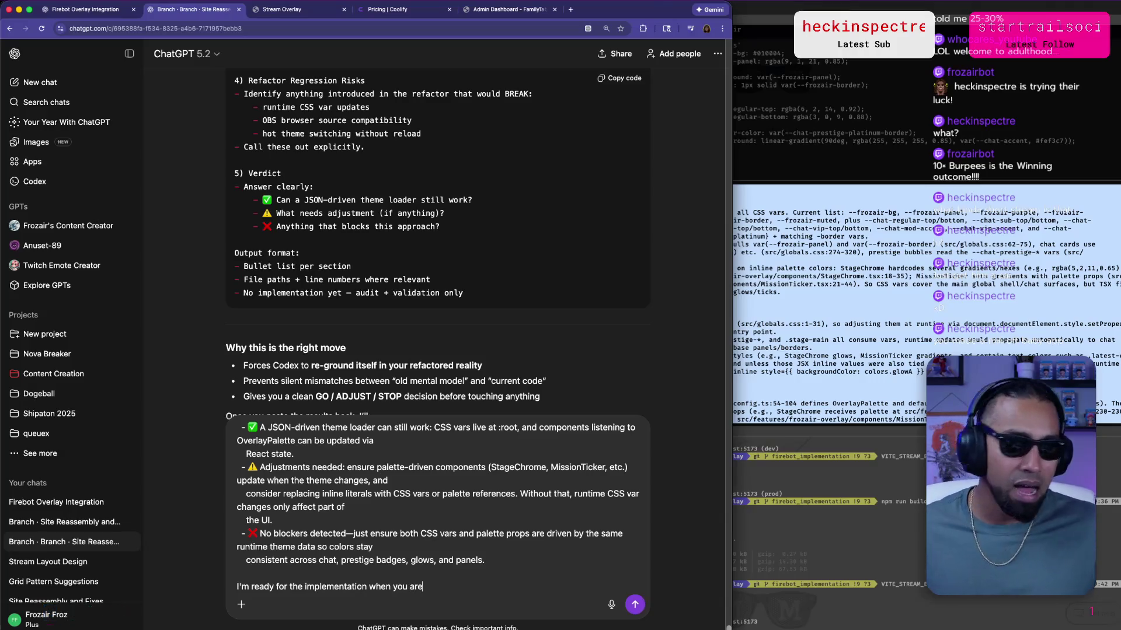
key(Return)
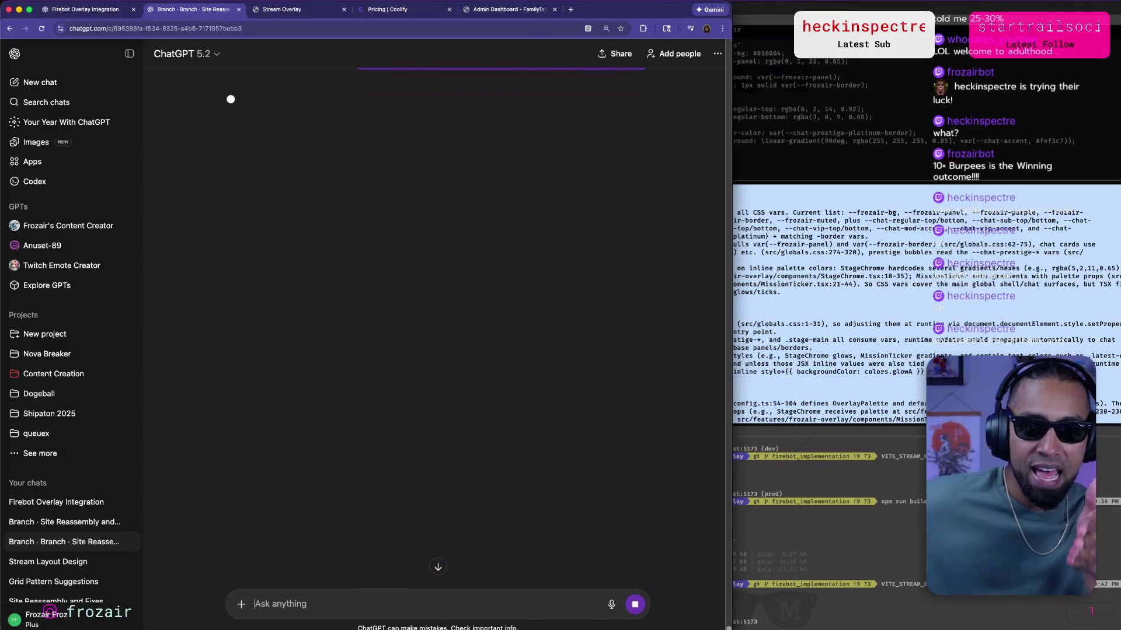